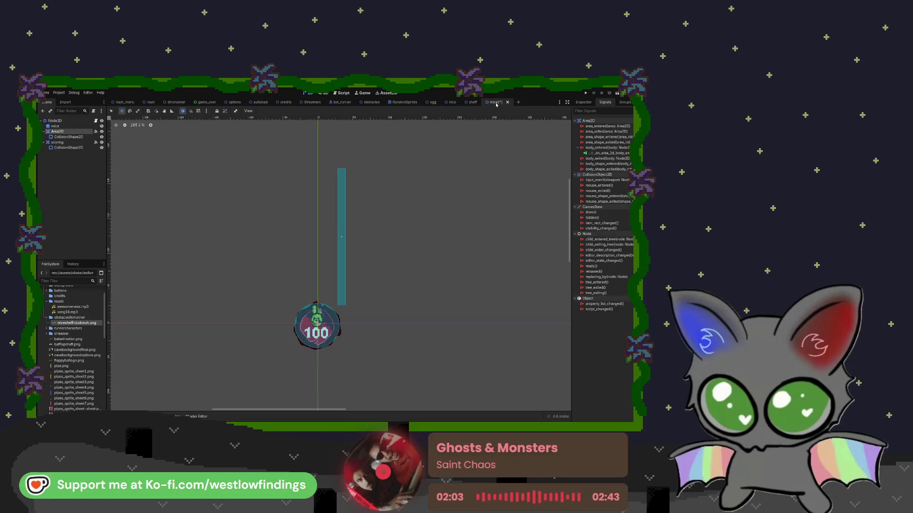
Close the nico, egg, shelf and mice scene tabs, confirming the unsaved-changes prompt for mice
{"action": "left_click", "coordinate": [446, 103]}
{"action": "middle_click", "coordinate": [442, 103]}
{"action": "left_click", "coordinate": [442, 103]}
{"action": "middle_click", "coordinate": [442, 103]}
{"action": "left_click", "coordinate": [442, 103]}
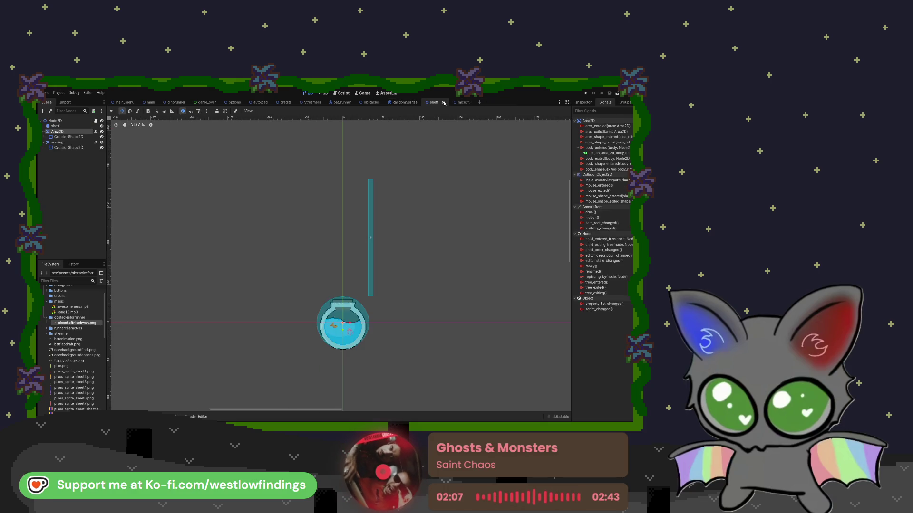
{"action": "middle_click", "coordinate": [442, 103]}
{"action": "middle_click", "coordinate": [442, 102]}
{"action": "key", "text": "Return"}
{"action": "scroll", "coordinate": [75, 364], "scroll_direction": "down", "scroll_amount": 10}
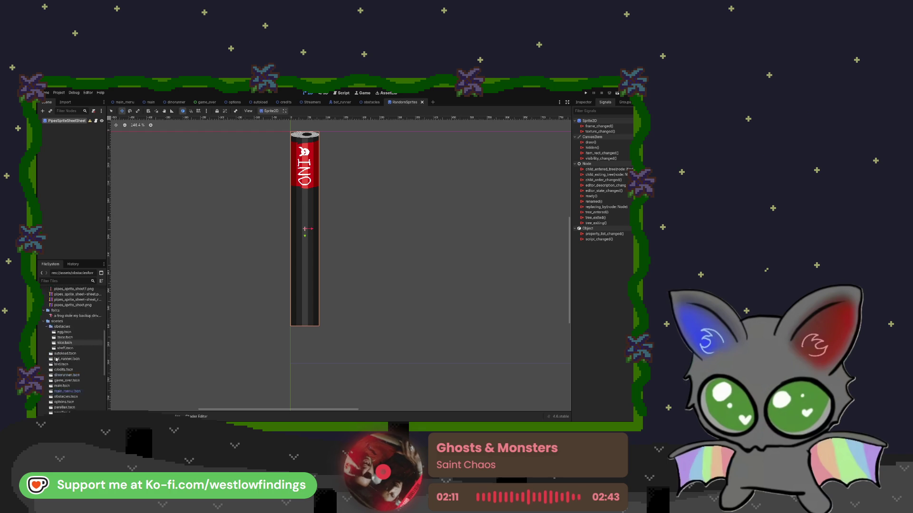
{"action": "scroll", "coordinate": [75, 364], "scroll_direction": "up", "scroll_amount": 6}
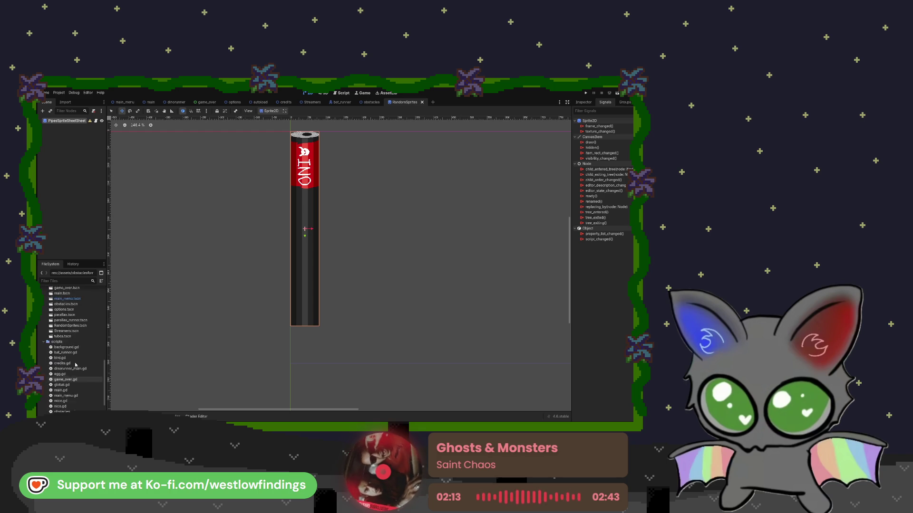
{"action": "scroll", "coordinate": [76, 355], "scroll_direction": "up", "scroll_amount": 5}
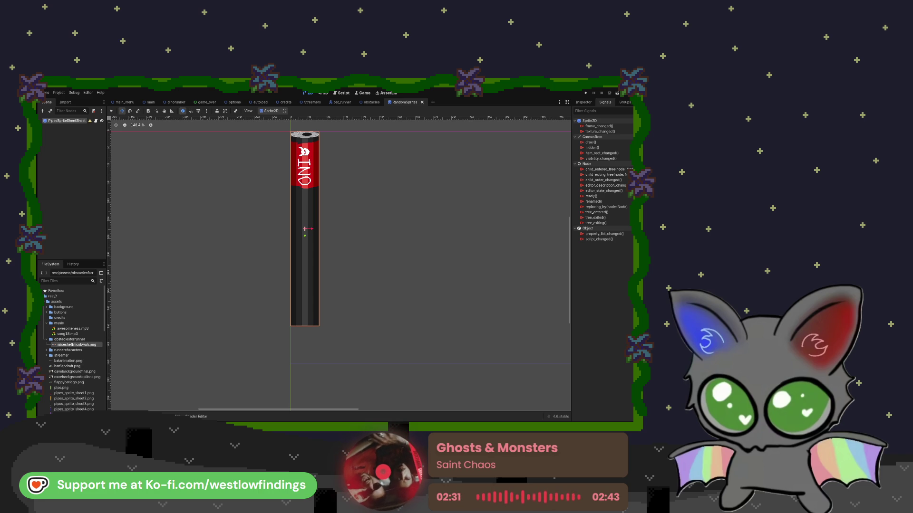
Close the RandomSprites tab and open obstacles.gd in the script editor
{"action": "left_click", "coordinate": [422, 102]}
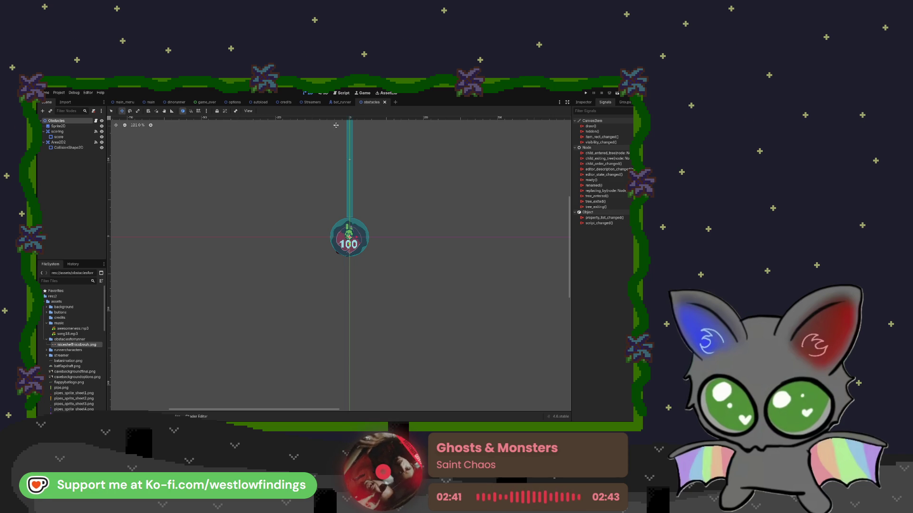
{"action": "left_click_drag", "start_coordinate": [268, 184], "coordinate": [277, 250]}
{"action": "scroll", "coordinate": [277, 251], "scroll_direction": "up", "scroll_amount": 1}
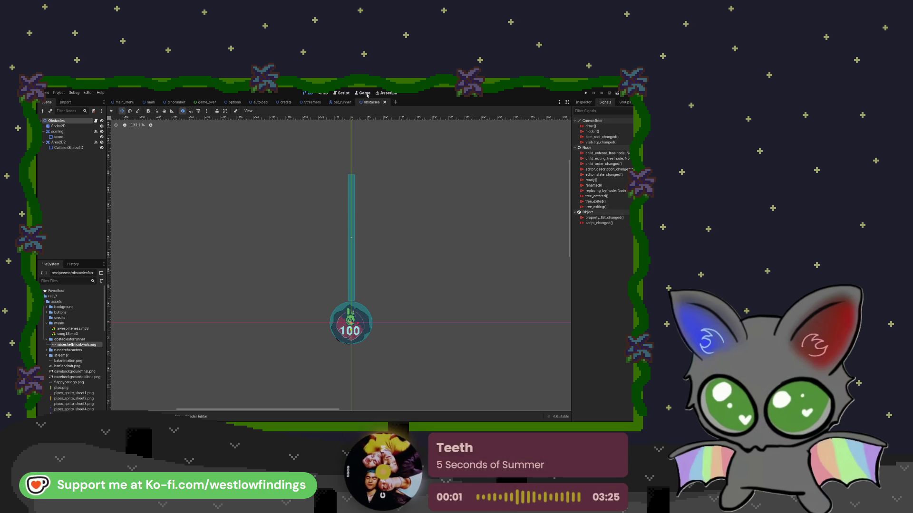
{"action": "left_click", "coordinate": [343, 93]}
{"action": "left_click", "coordinate": [150, 196]}
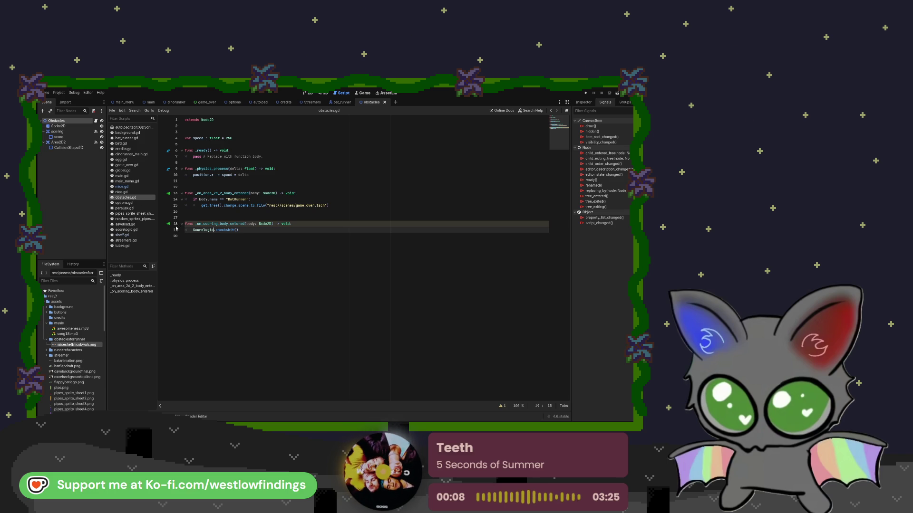
Locate obstacles.gd and obstacles.tscn in the FileSystem dock, then return to the 2D dinorunner scene
{"action": "scroll", "coordinate": [86, 352], "scroll_direction": "down", "scroll_amount": 10}
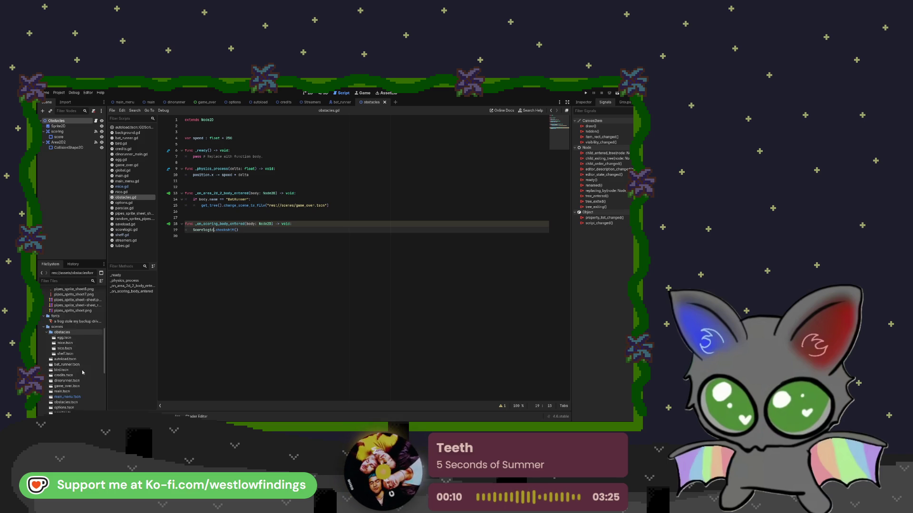
{"action": "left_click", "coordinate": [84, 364]}
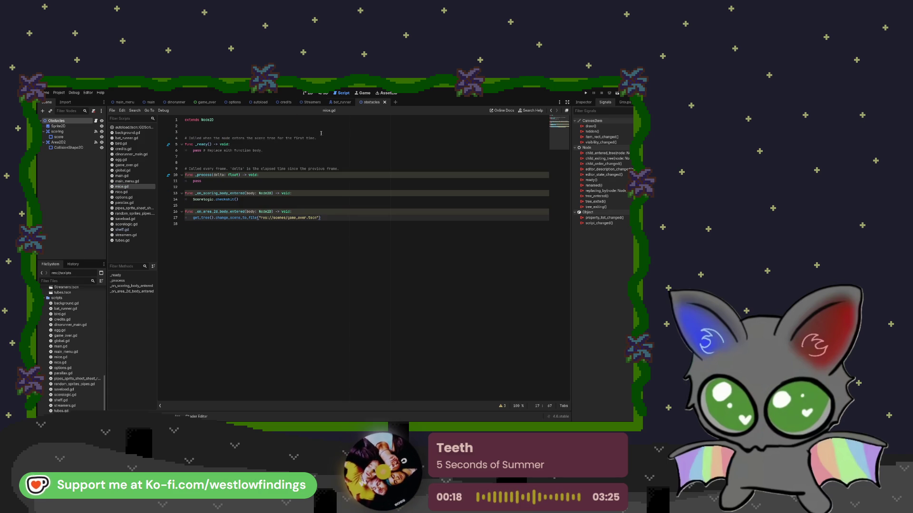
{"action": "scroll", "coordinate": [78, 335], "scroll_direction": "up", "scroll_amount": 3}
{"action": "scroll", "coordinate": [77, 335], "scroll_direction": "up", "scroll_amount": 3}
{"action": "left_click", "coordinate": [87, 359]}
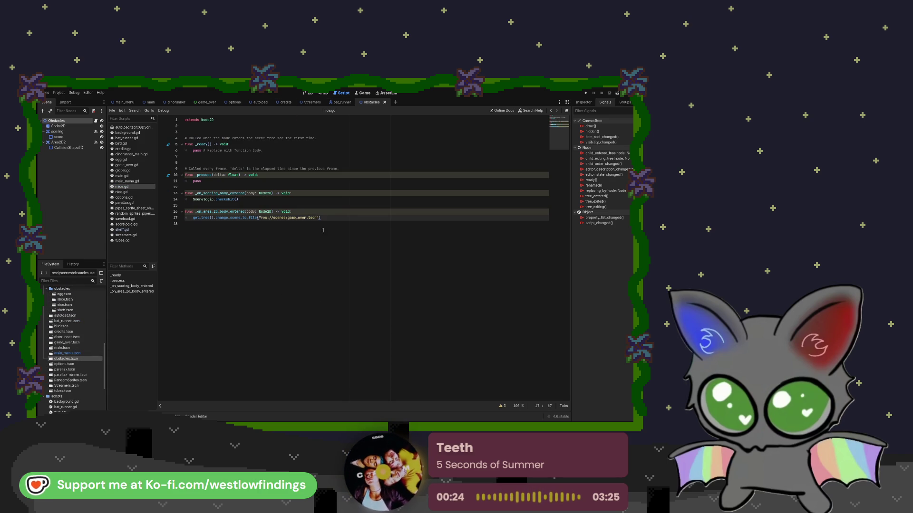
{"action": "left_click", "coordinate": [309, 94]}
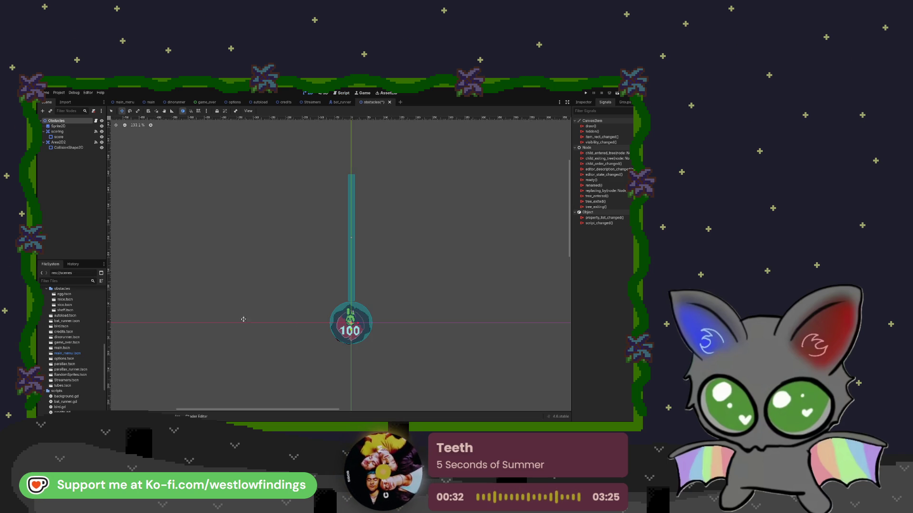
{"action": "left_click", "coordinate": [177, 102]}
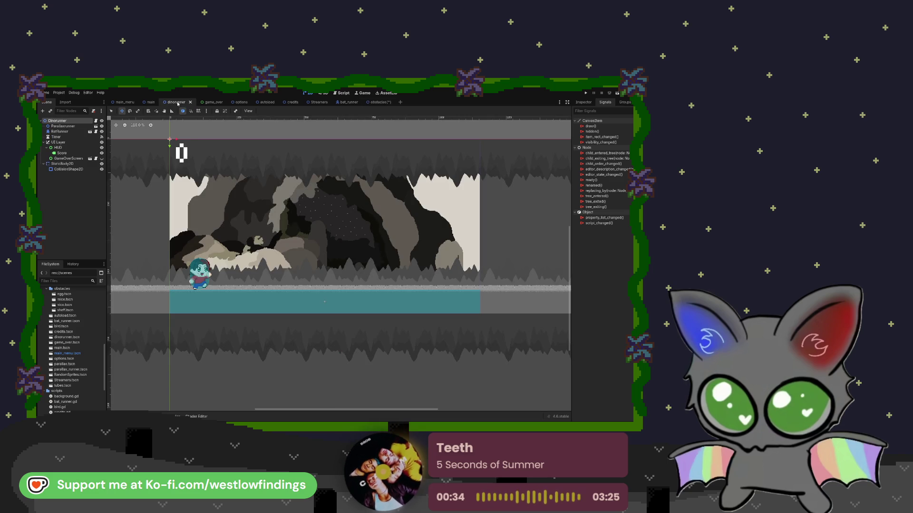
Open dinorunner_main.gd and delete the obstacles preload line on line 3
{"action": "left_click", "coordinate": [96, 120]}
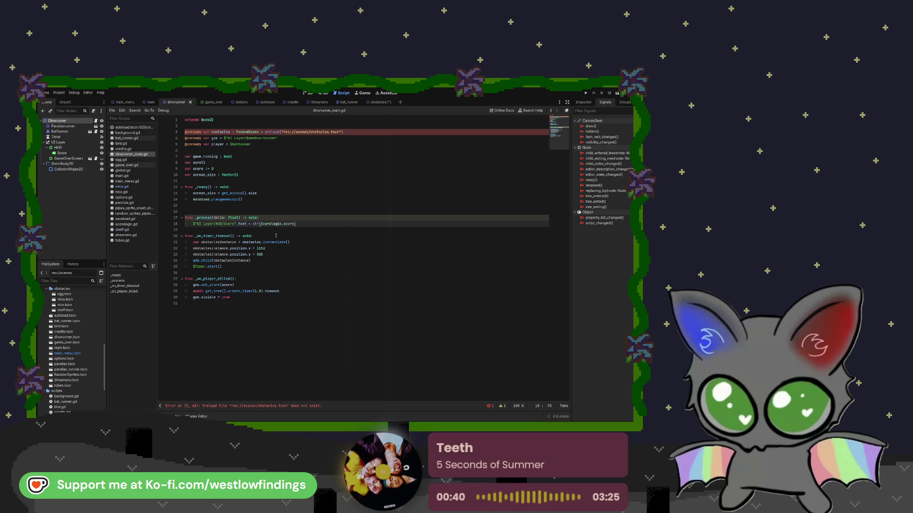
{"action": "left_click_drag", "start_coordinate": [352, 132], "coordinate": [184, 132]}
{"action": "key", "text": "BackSpace"}
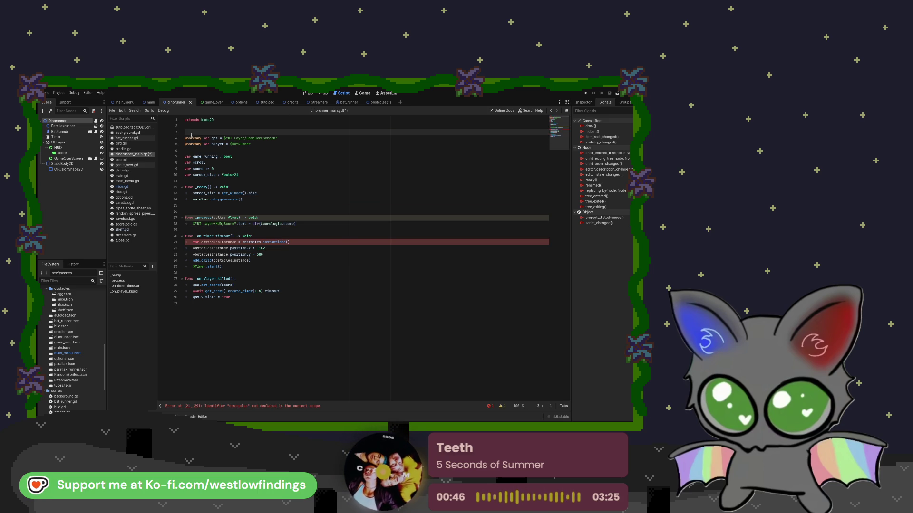
Delete the _on_timer_timeout function, its obstacle spawning code and the leftover empty lines
{"action": "left_click", "coordinate": [222, 266]}
{"action": "left_click_drag", "start_coordinate": [222, 267], "coordinate": [176, 243]}
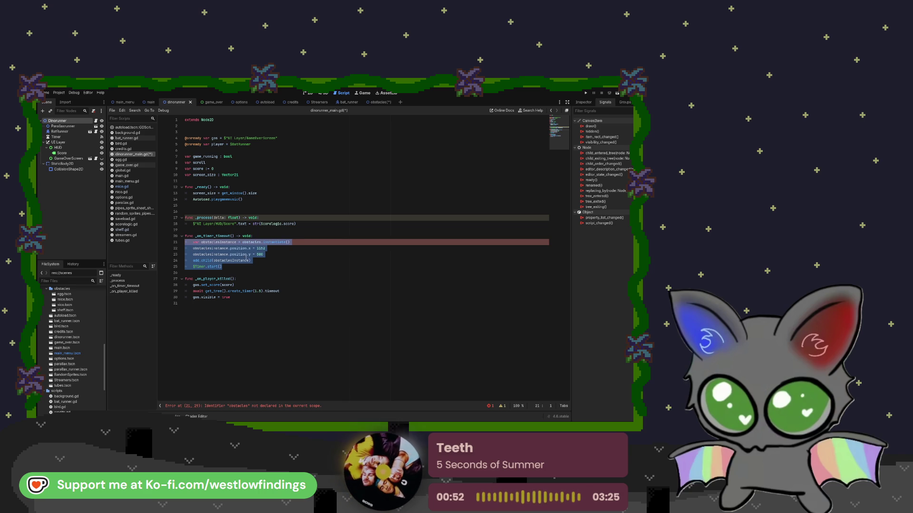
{"action": "key", "text": "ctrl+x"}
{"action": "left_click_drag", "start_coordinate": [253, 237], "coordinate": [177, 238]}
{"action": "key", "text": "BackSpace"}
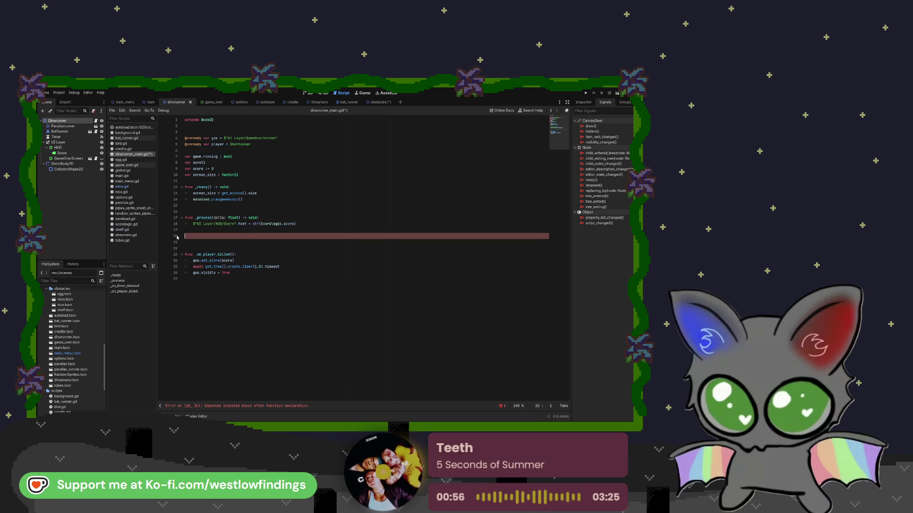
{"action": "key", "text": "BackSpace"}
{"action": "key", "text": "BackSpace"}
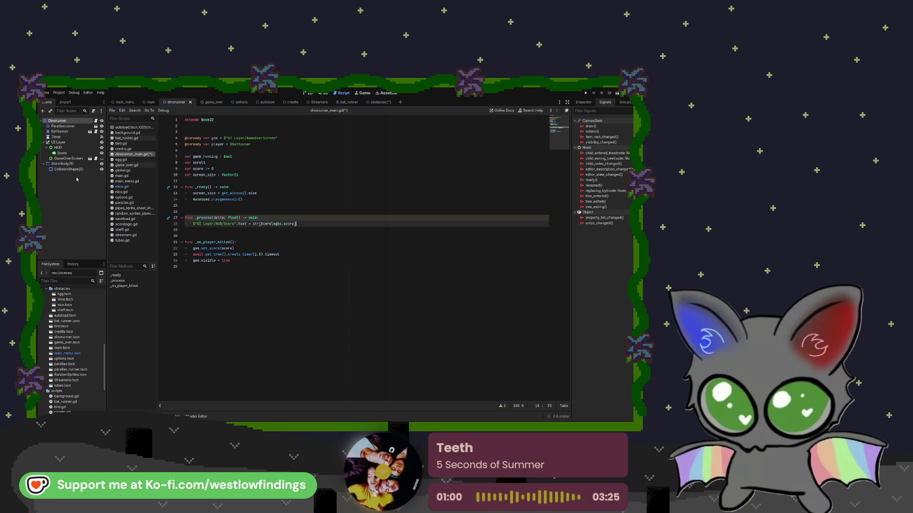
{"action": "left_click", "coordinate": [71, 137]}
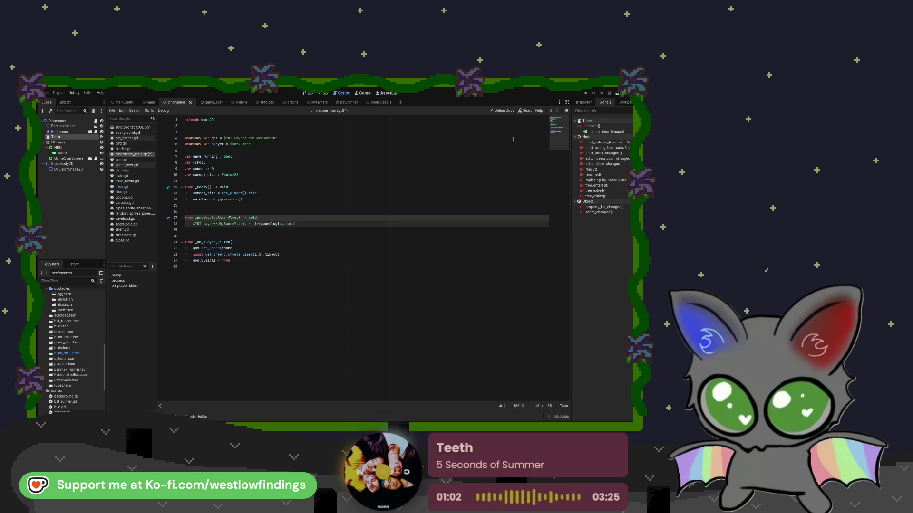
Disconnect the Timer's timeout() signal and insert blank lines below extends Node2D
{"action": "key", "text": "Delete"}
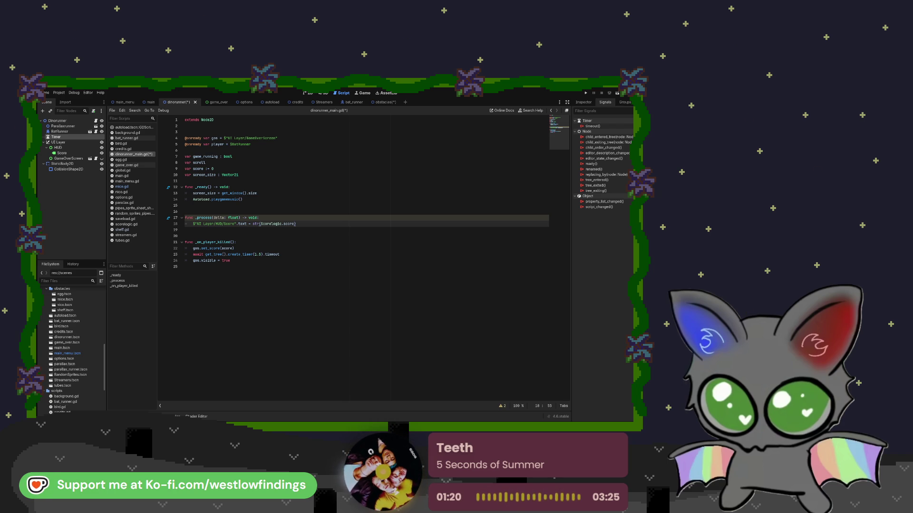
{"action": "left_click", "coordinate": [256, 142]}
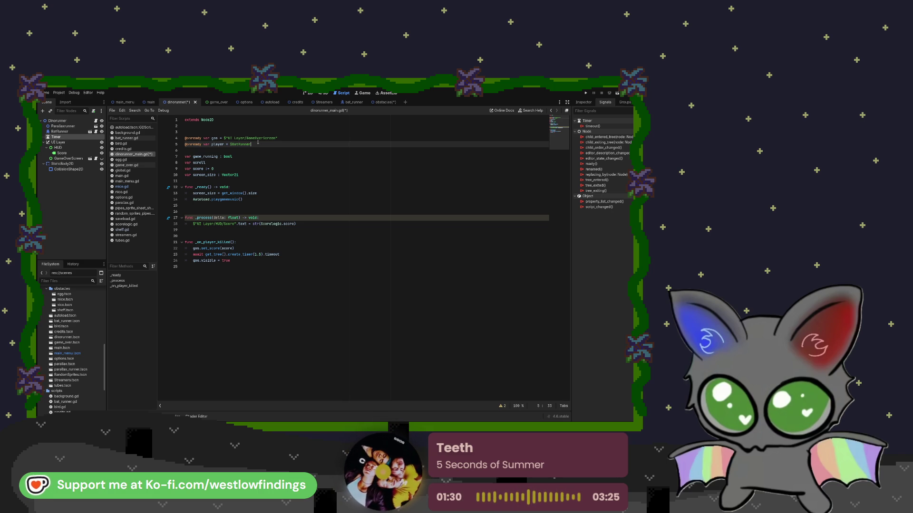
{"action": "left_click", "coordinate": [217, 132]}
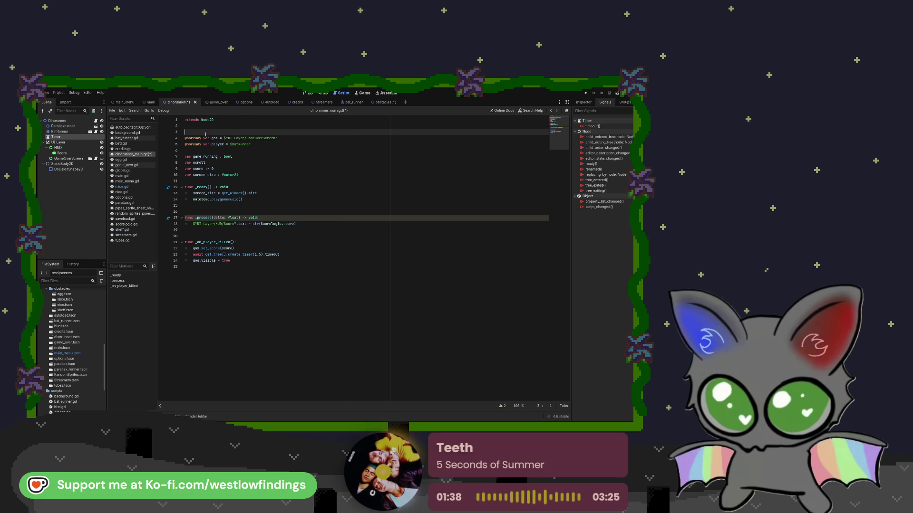
{"action": "key", "text": "Return"}
{"action": "key", "text": "Up"}
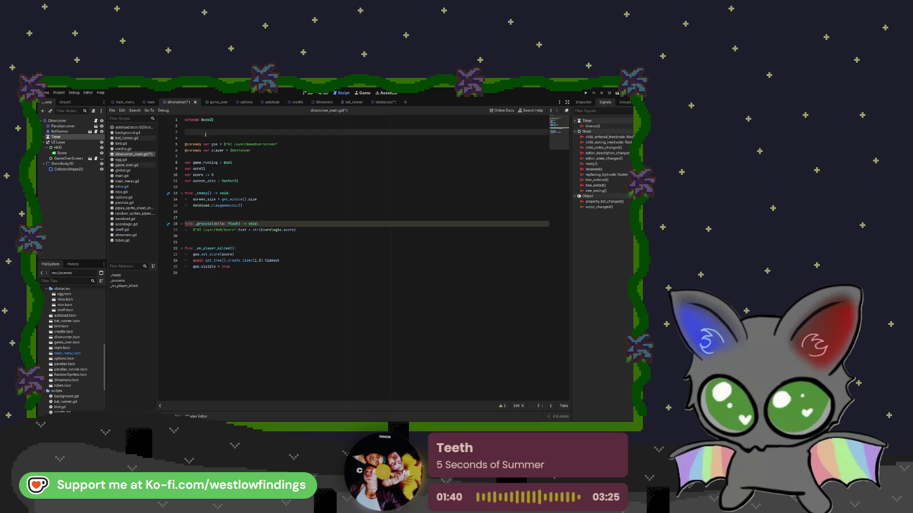
Write an egg_scene preload of scenes/egg.tscn on line 3 and paste three copies below it
{"action": "type", "text": "var egg"}
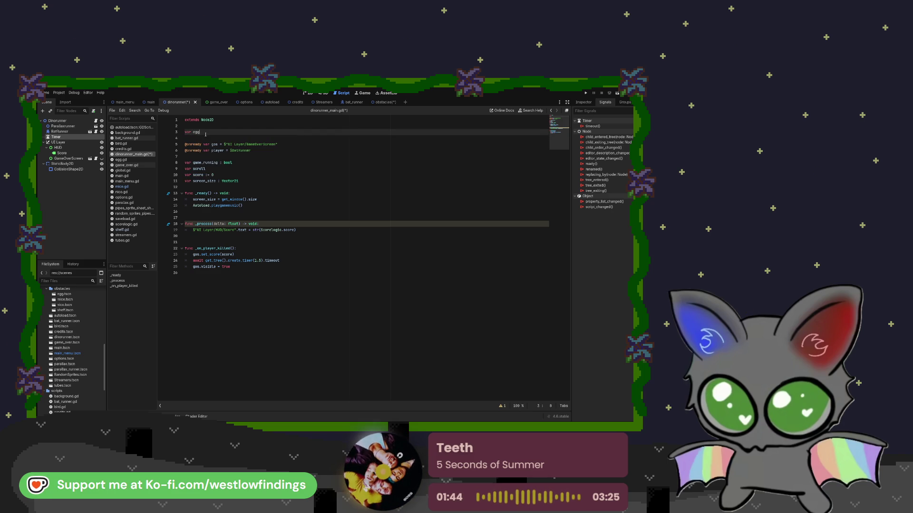
{"action": "type", "text": "_scene "}
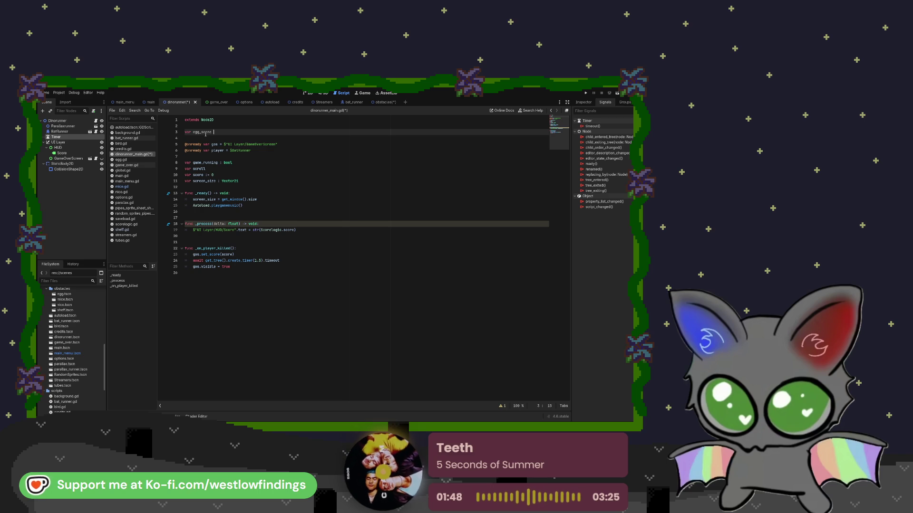
{"action": "type", "text": "= preload"}
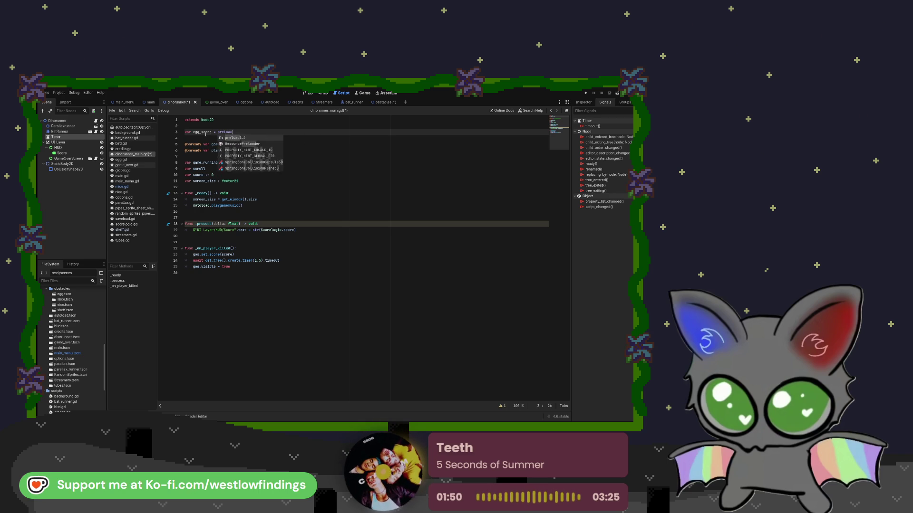
{"action": "type", "text": "("}
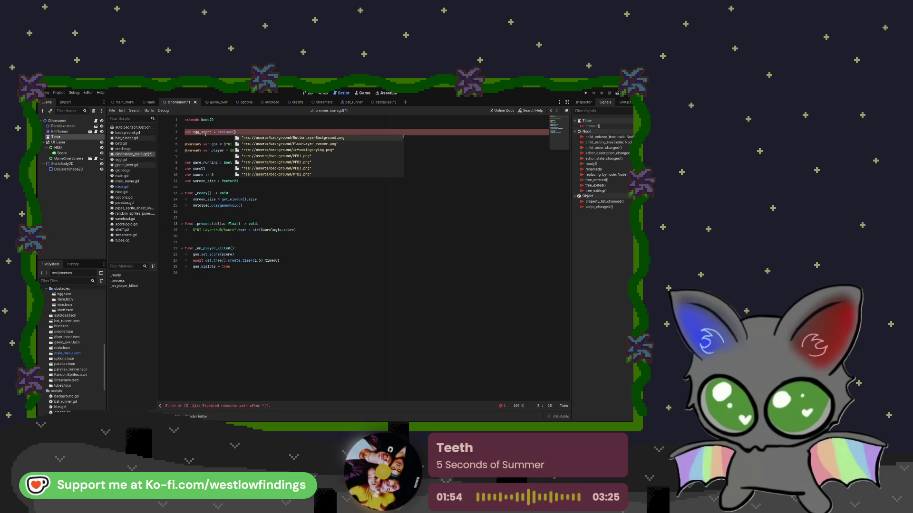
{"action": "type", "text": "scenes/e"}
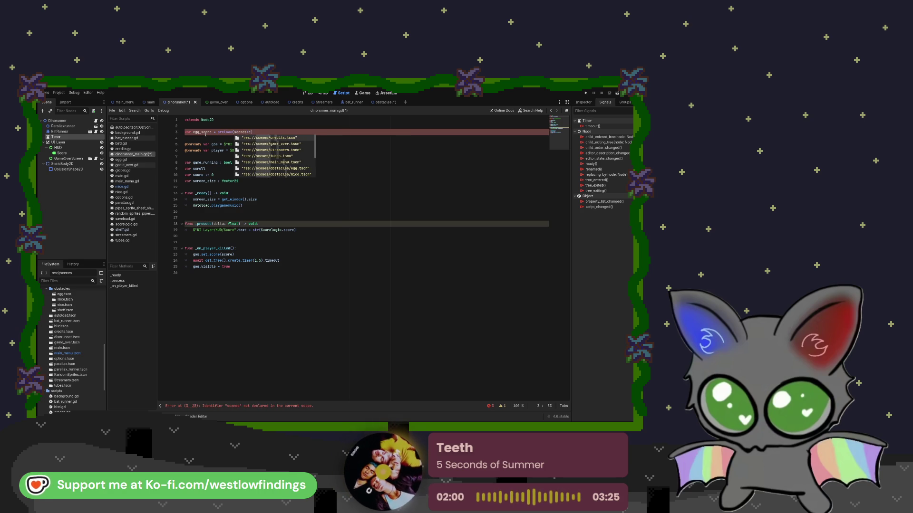
{"action": "type", "text": "gg"}
{"action": "key", "text": "Return"}
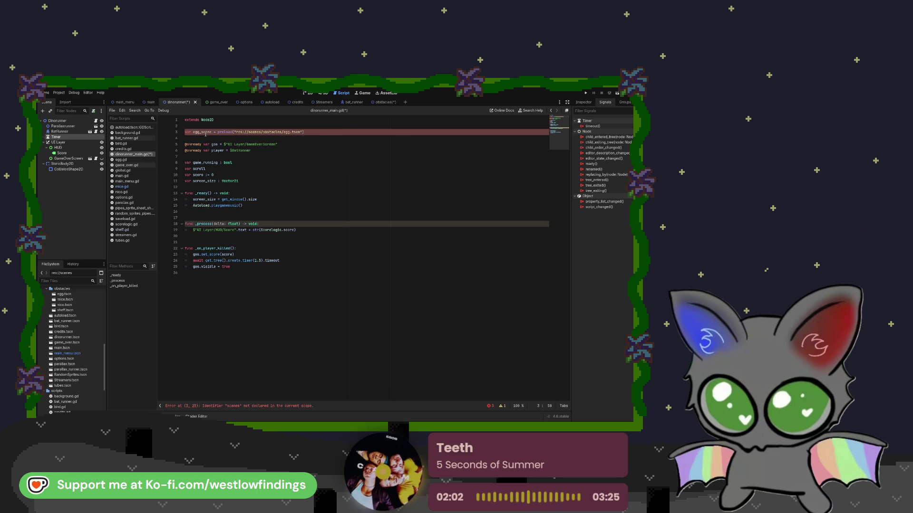
{"action": "key", "text": "shift+Home"}
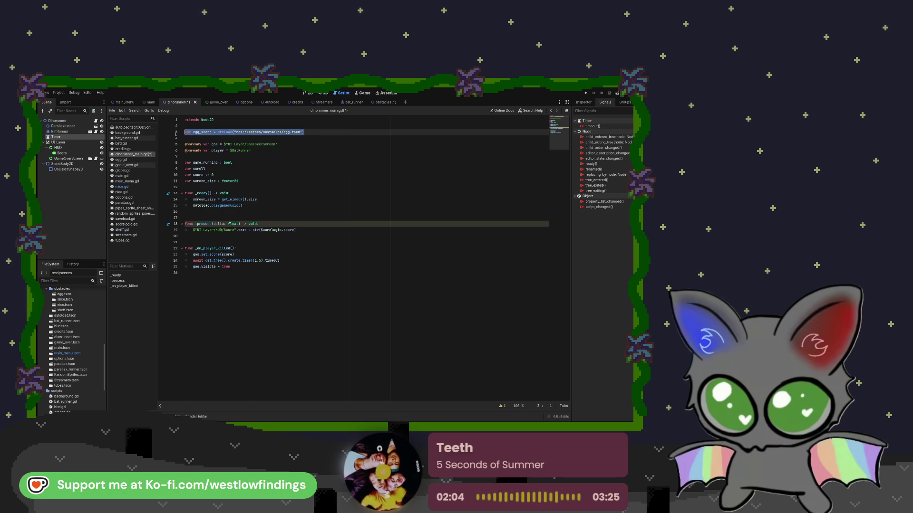
{"action": "left_click", "coordinate": [304, 132]}
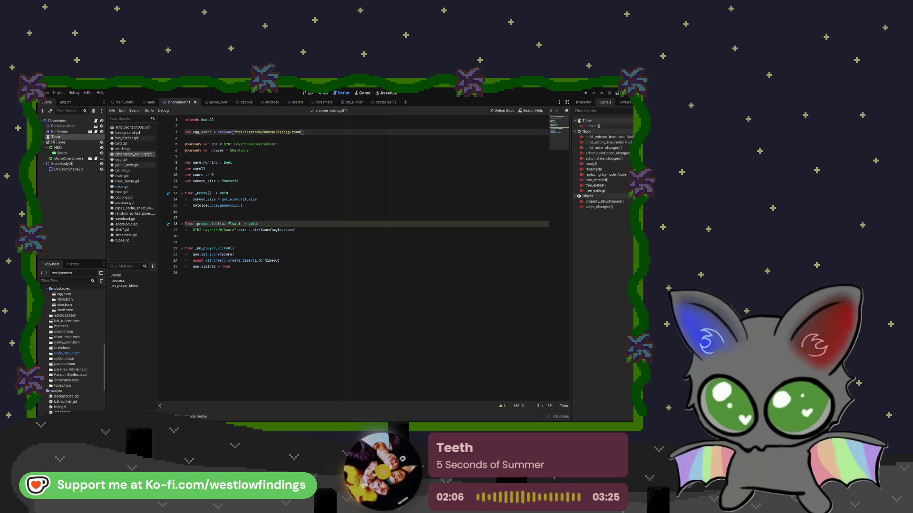
{"action": "key", "text": "Return"}
{"action": "key", "text": "ctrl+v"}
{"action": "key", "text": "Return"}
{"action": "key", "text": "ctrl+v"}
{"action": "key", "text": "Return"}
{"action": "key", "text": "ctrl+v"}
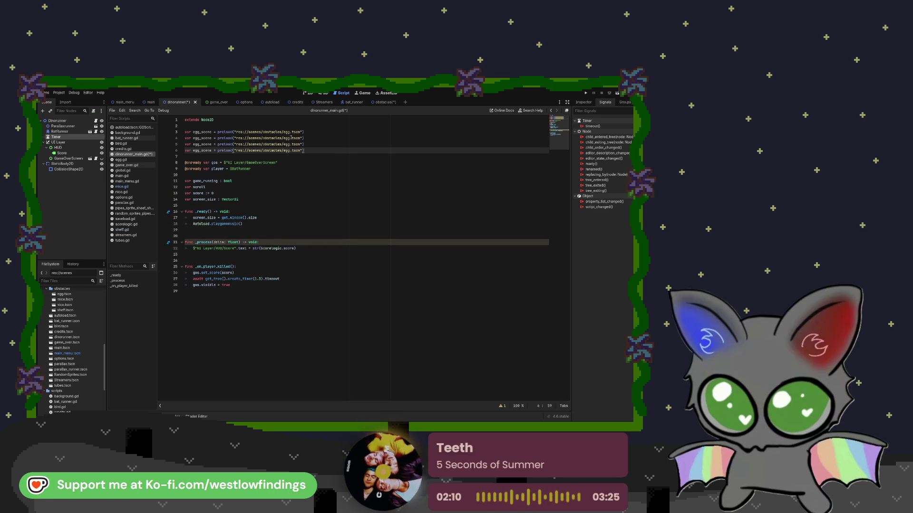
Turn line 4 into nico_scene preloading nico.tscn
{"action": "left_click", "coordinate": [285, 138]}
{"action": "key", "text": "BackSpace"}
{"action": "key", "text": "BackSpace"}
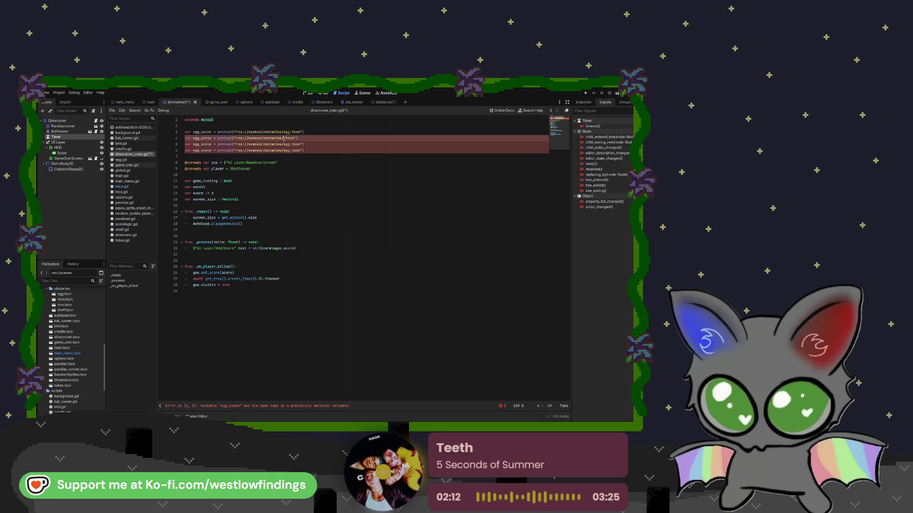
{"action": "type", "text": "nico"}
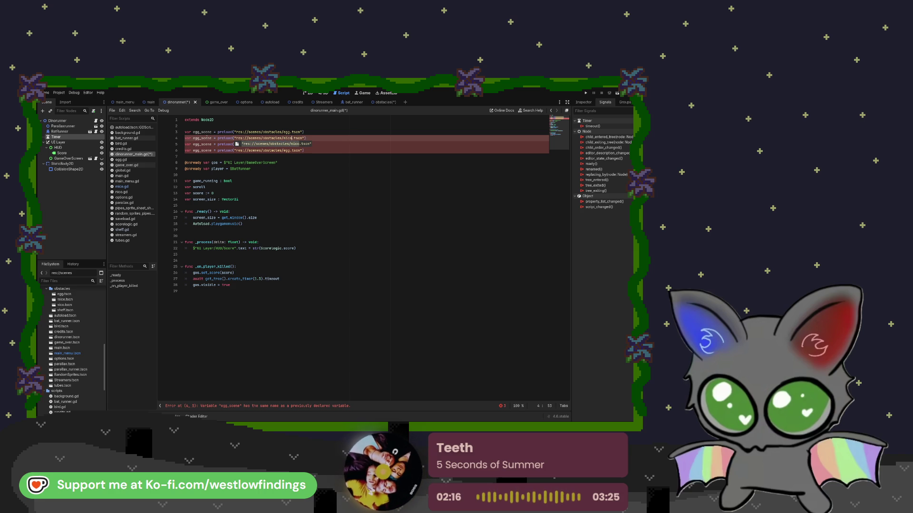
{"action": "left_click", "coordinate": [197, 138]}
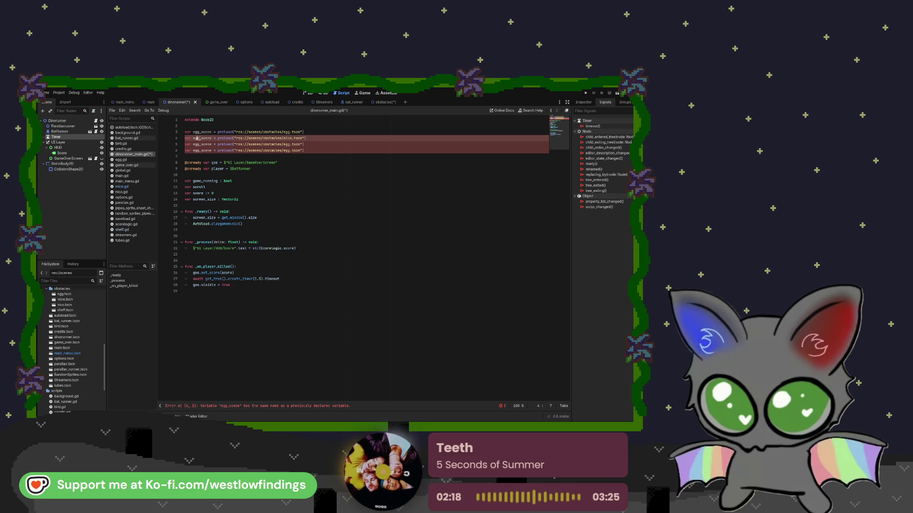
{"action": "key", "text": "BackSpace"}
{"action": "key", "text": "BackSpace"}
{"action": "key", "text": "BackSpace"}
{"action": "type", "text": "nico"}
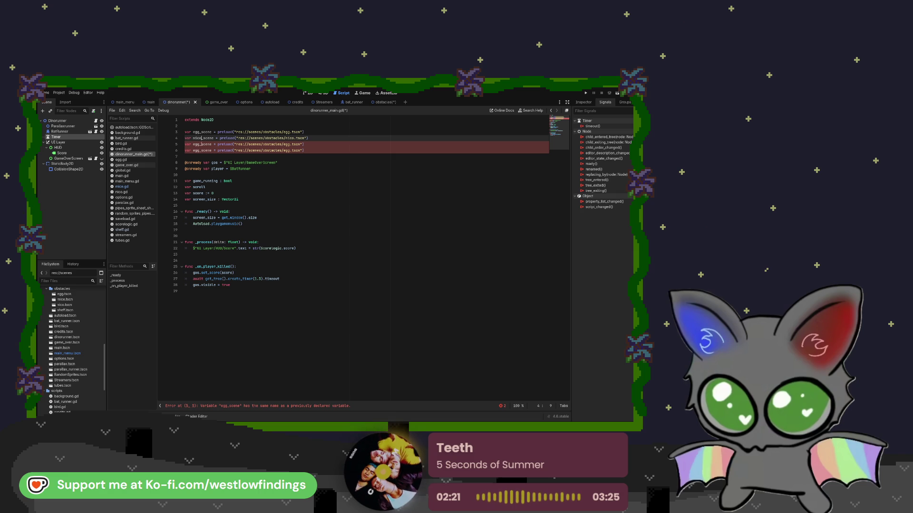
Rename the line 5 and 6 variables to shelf_scene and mice_scene
{"action": "left_click", "coordinate": [200, 145]}
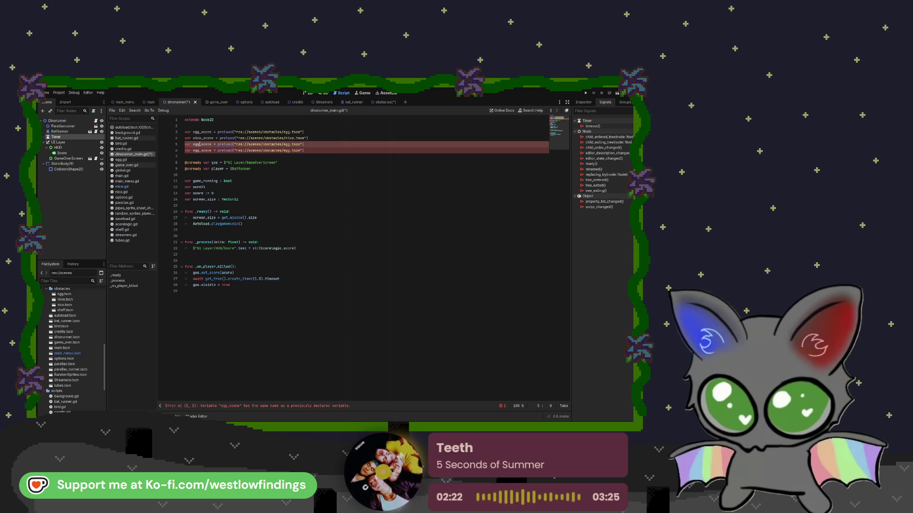
{"action": "key", "text": "BackSpace"}
{"action": "key", "text": "BackSpace"}
{"action": "key", "text": "BackSpace"}
{"action": "type", "text": "shelf"}
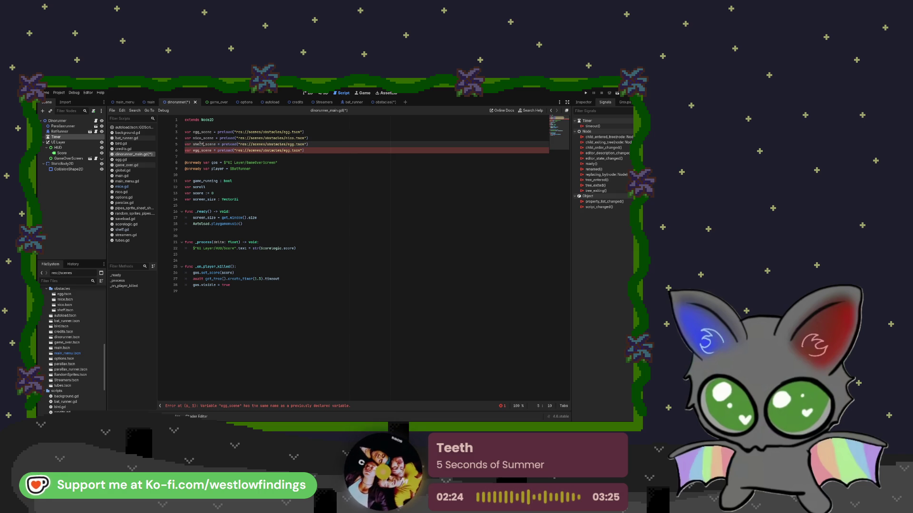
{"action": "left_click", "coordinate": [199, 151]}
{"action": "key", "text": "BackSpace"}
{"action": "key", "text": "BackSpace"}
{"action": "key", "text": "BackSpace"}
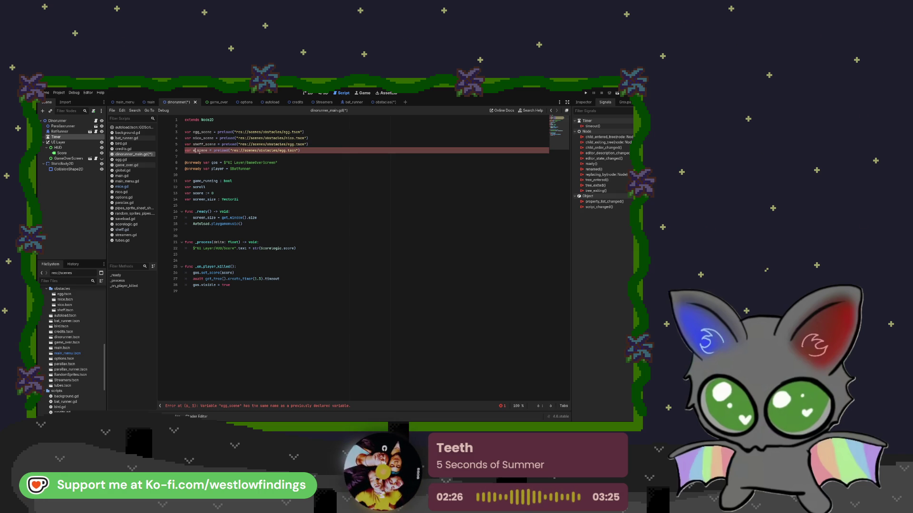
{"action": "type", "text": "spie"}
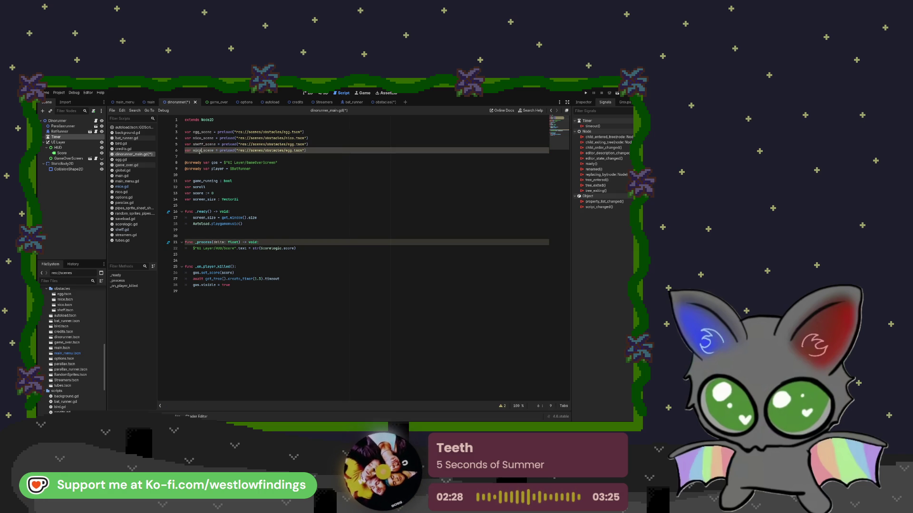
Change the line 5 and 6 preload paths to shelf.tscn and mice.tscn
{"action": "double_click", "coordinate": [293, 144]}
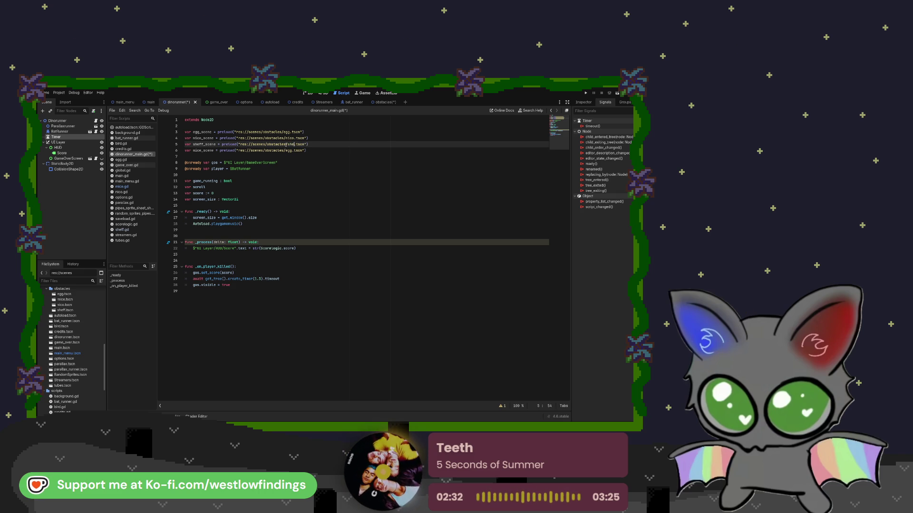
{"action": "type", "text": "lf"}
{"action": "left_click", "coordinate": [335, 147]}
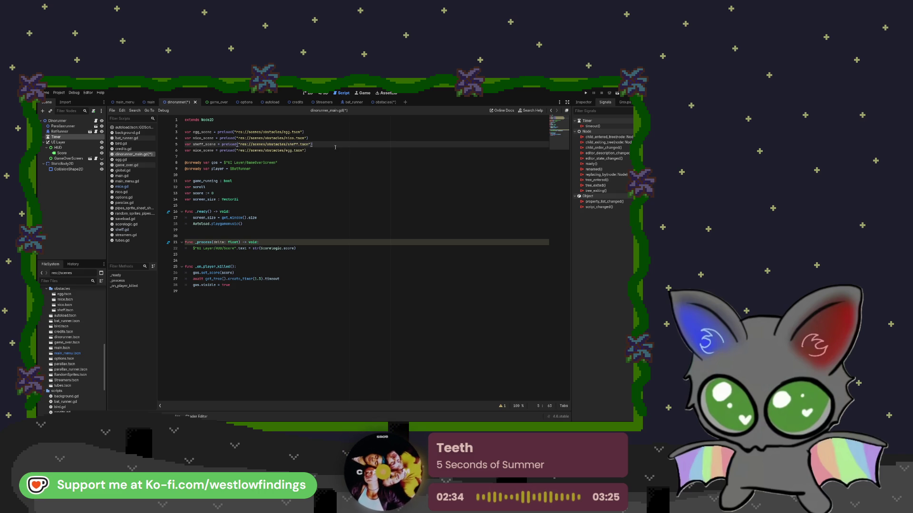
{"action": "left_click", "coordinate": [293, 151]}
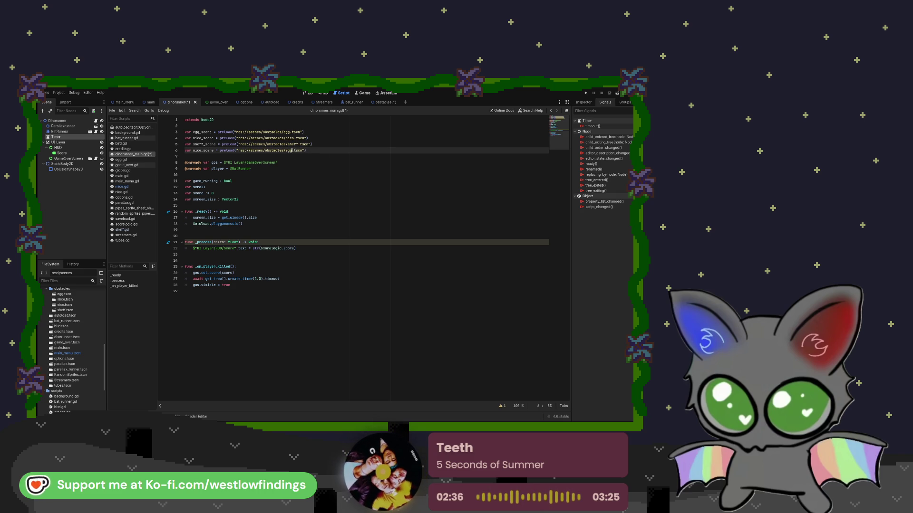
{"action": "key", "text": "BackSpace"}
{"action": "type", "text": "mic"}
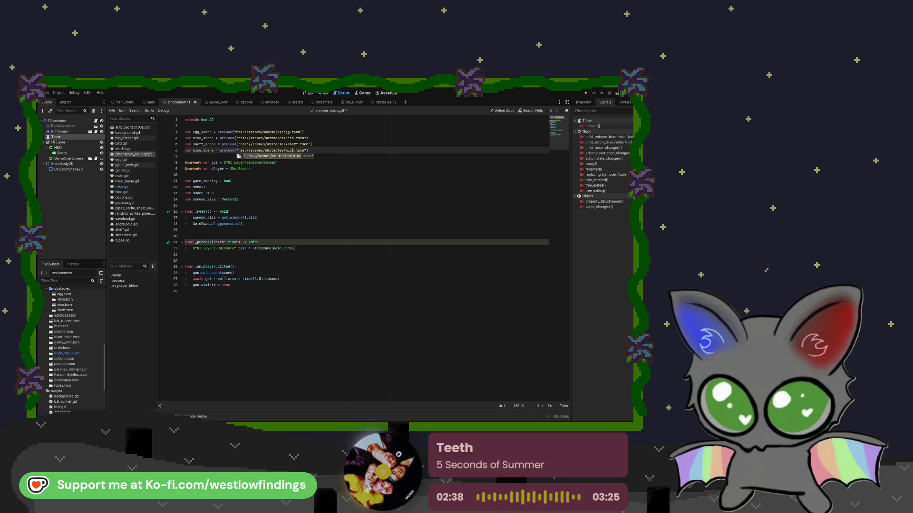
{"action": "left_click", "coordinate": [320, 144]}
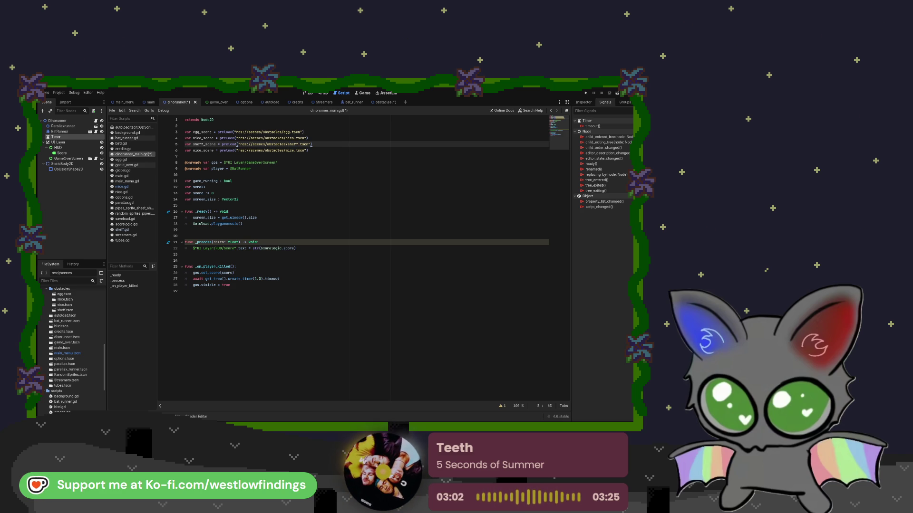
{"action": "left_click", "coordinate": [195, 156]}
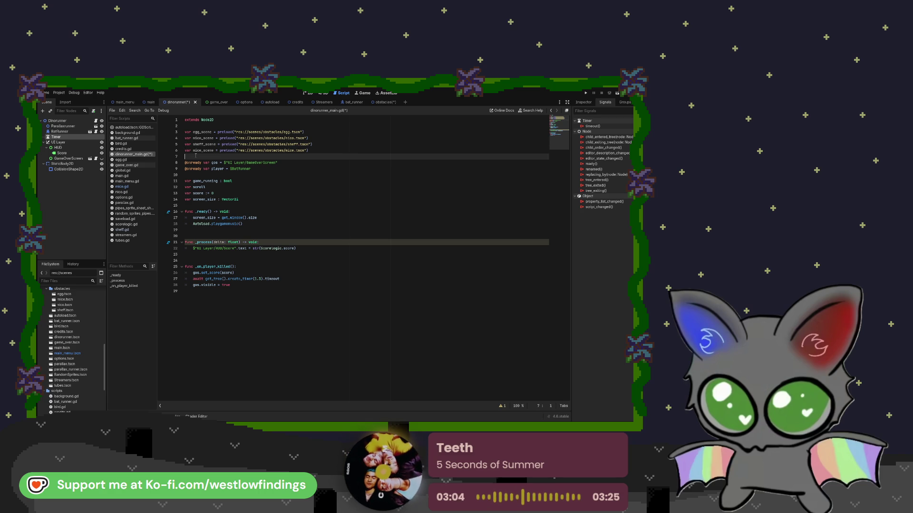
Add an obstacle_types array of egg_scene, nico_scene, shelf_scene and mice_scene on line 7
{"action": "key", "text": "Return"}
{"action": "key", "text": "Up"}
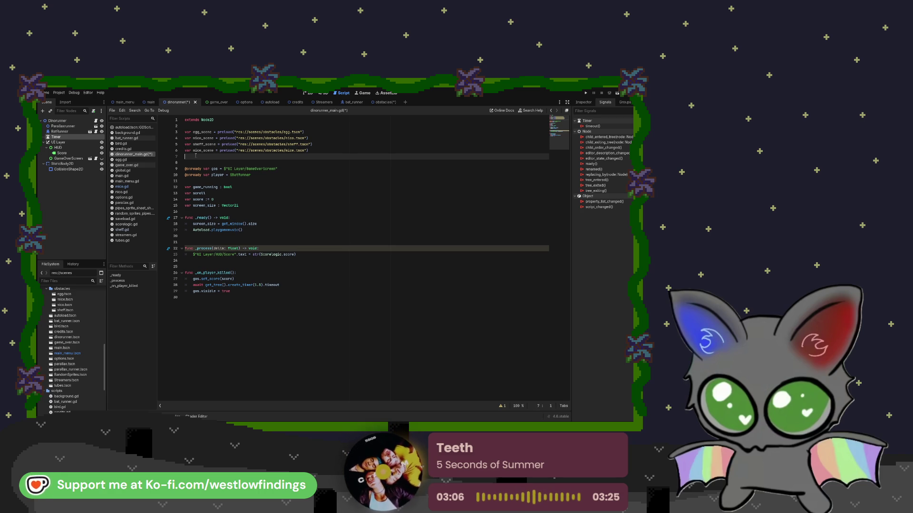
{"action": "type", "text": "var obst"}
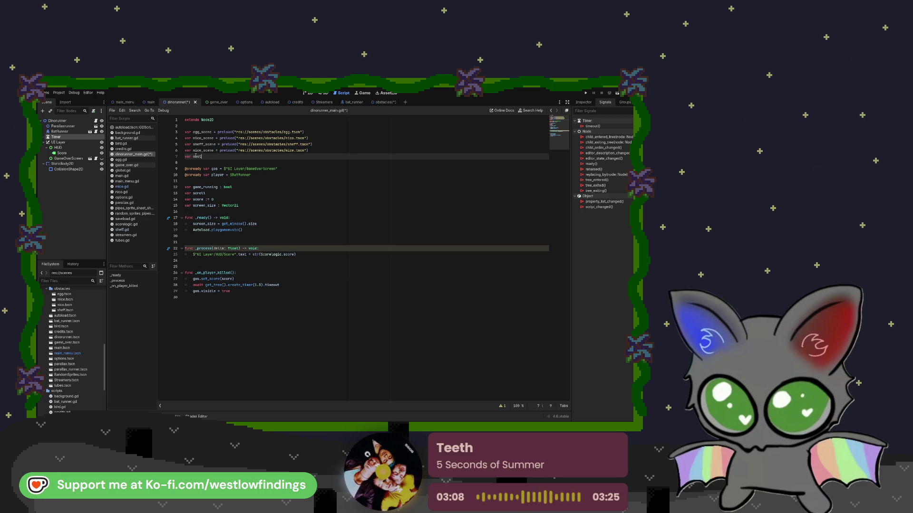
{"action": "type", "text": "ale "}
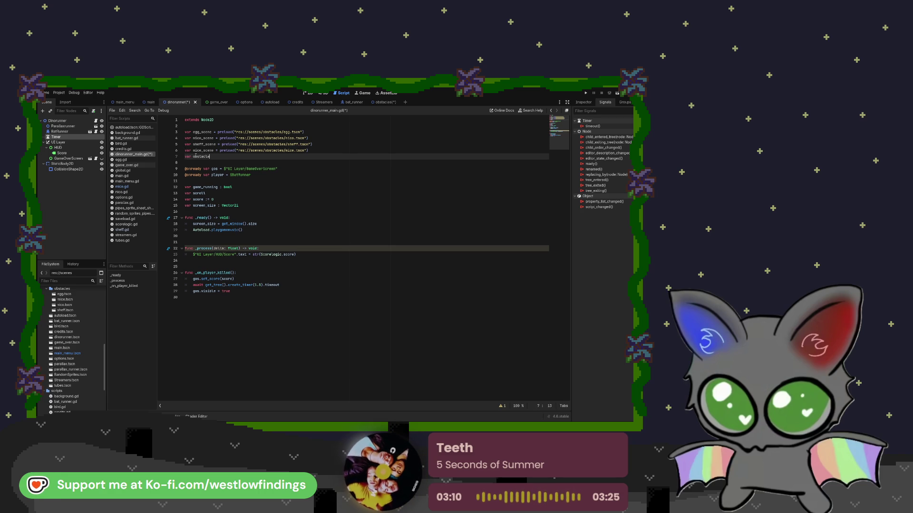
{"action": "type", "text": "t"}
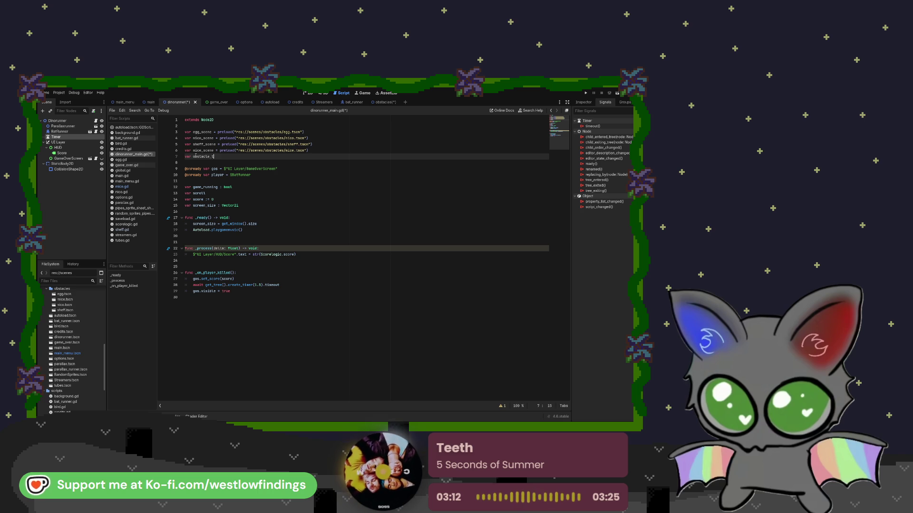
{"action": "type", "text": "ypes "}
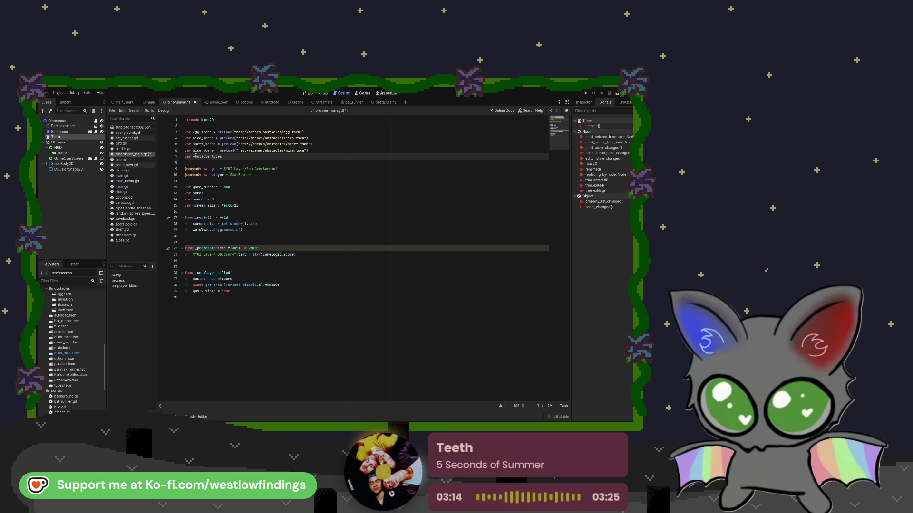
{"action": "type", "text": ":"}
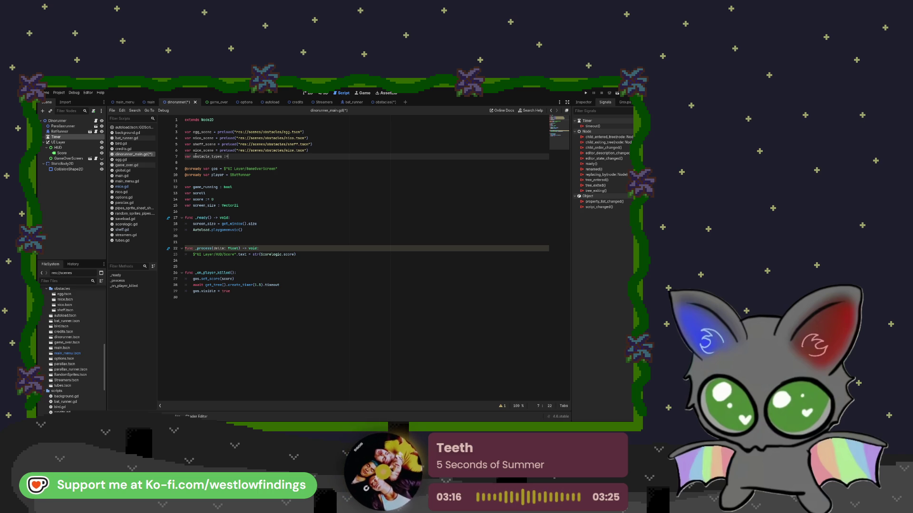
{"action": "type", "text": "="}
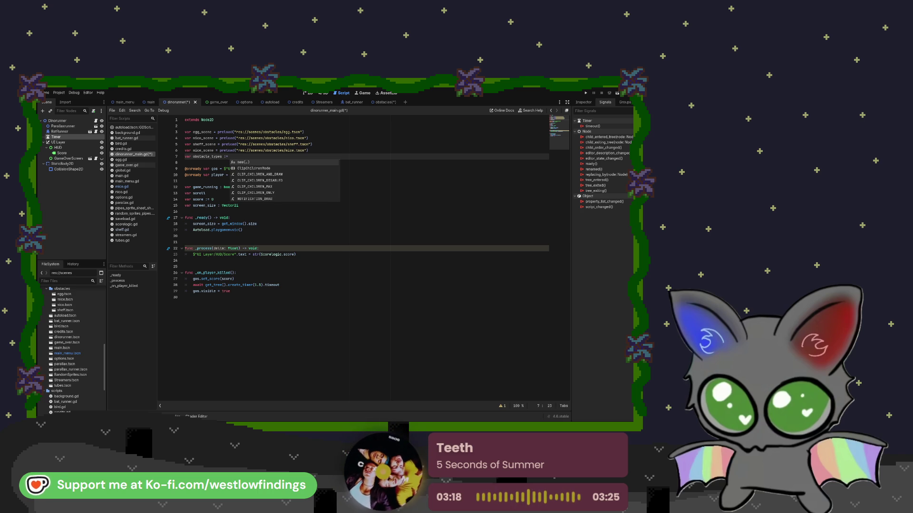
{"action": "key", "text": "Escape"}
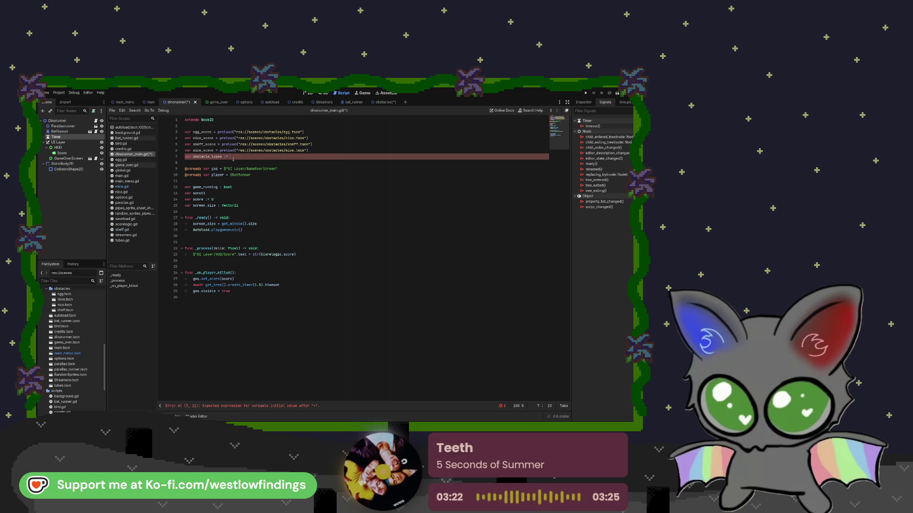
{"action": "type", "text": "["}
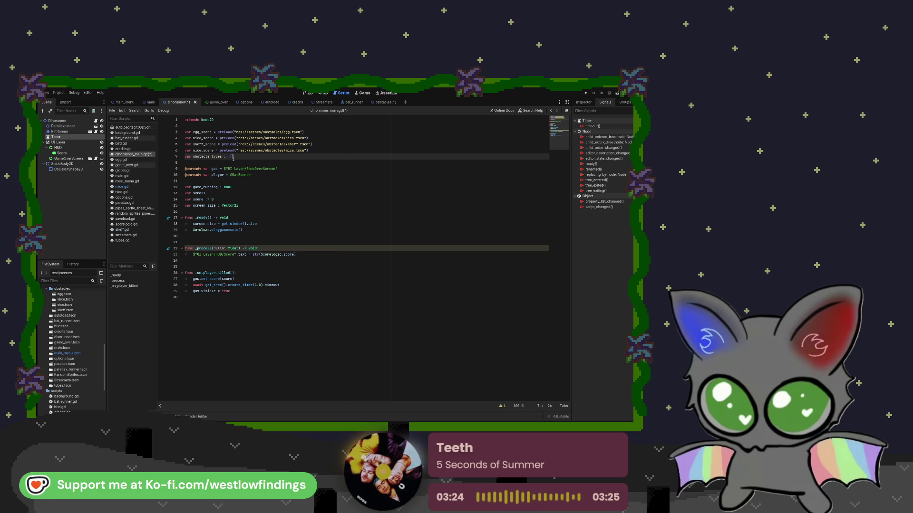
{"action": "type", "text": "egg"}
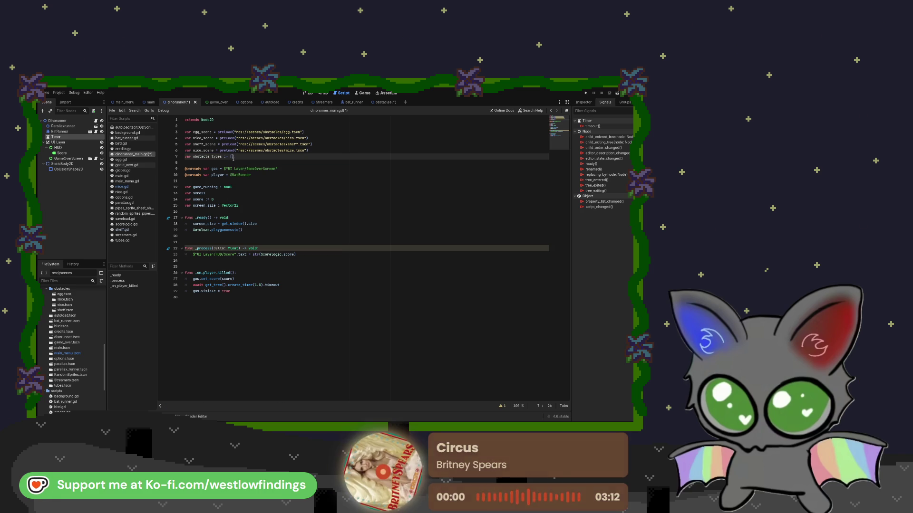
{"action": "type", "text": "_s"}
{"action": "key", "text": "ctrl+z"}
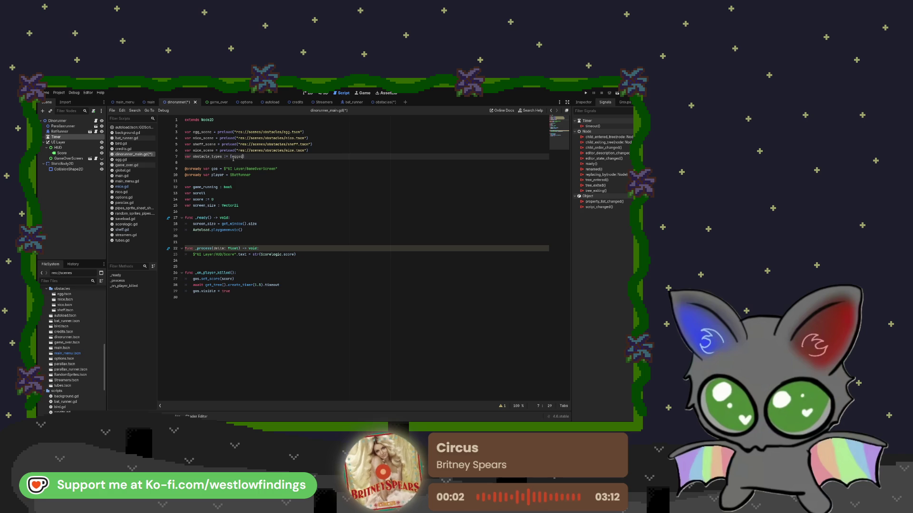
{"action": "type", "text": "cene, "}
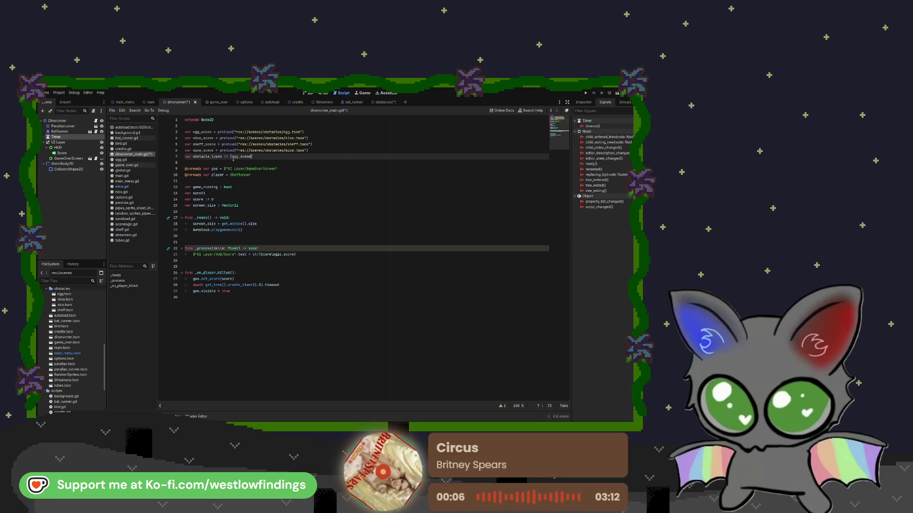
{"action": "type", "text": "nico_s"}
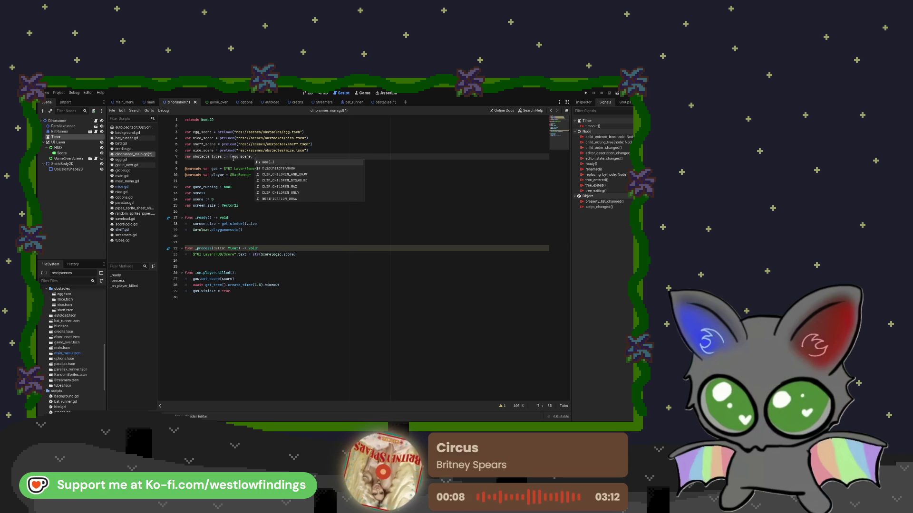
{"action": "type", "text": "cene, "}
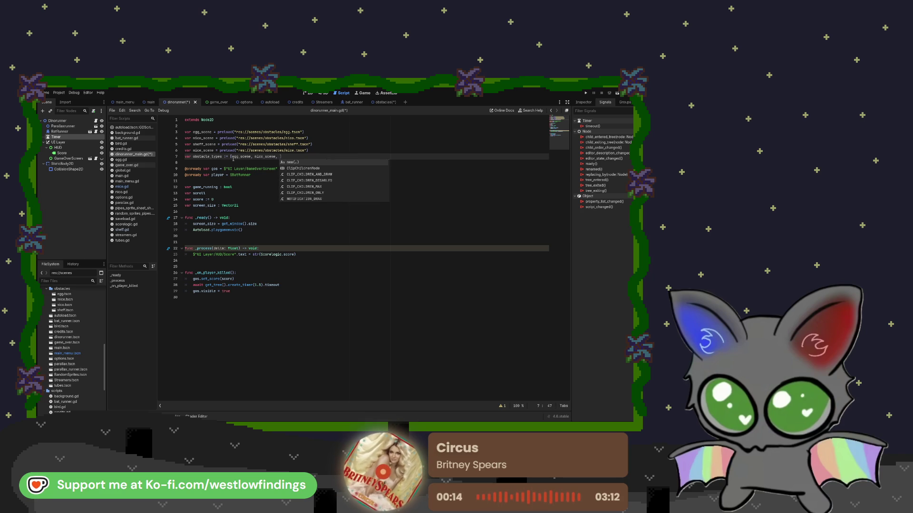
{"action": "type", "text": "sheff"}
{"action": "type", "text": "_scene"}
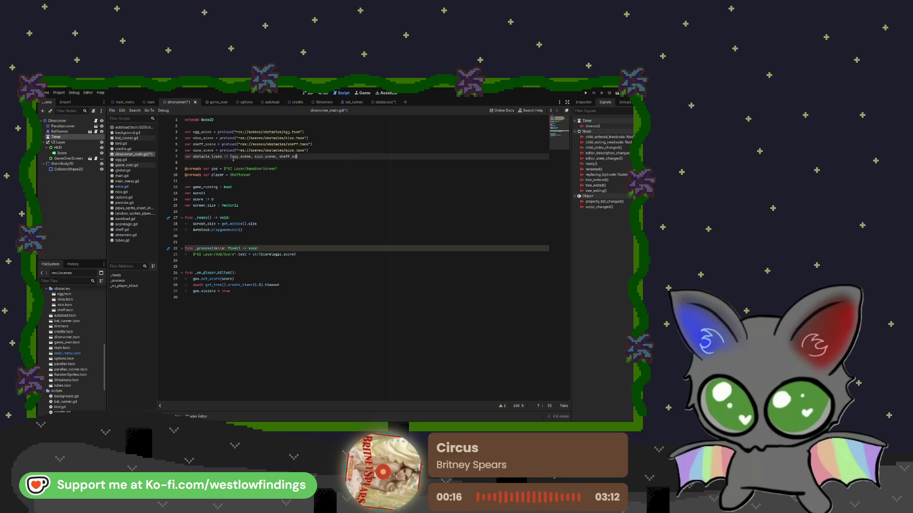
{"action": "type", "text": ", "}
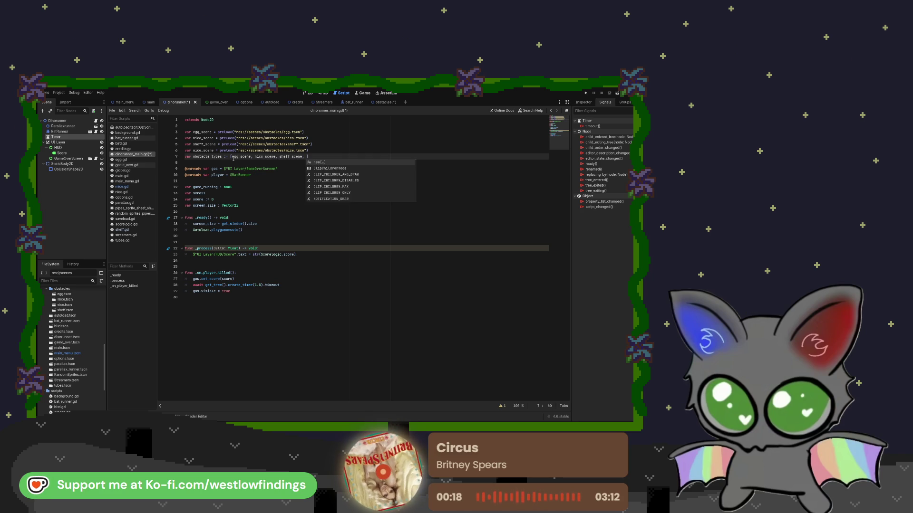
{"action": "type", "text": "mice,"}
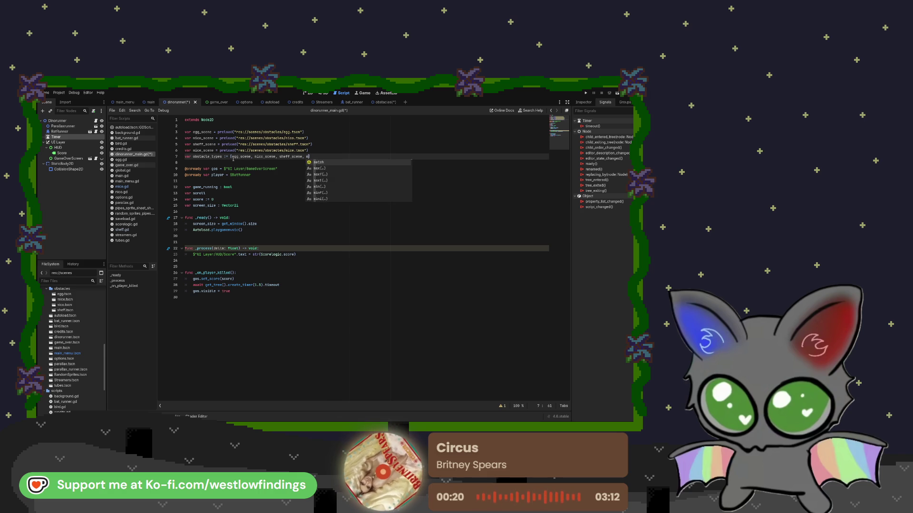
{"action": "key", "text": "BackSpace"}
{"action": "key", "text": "BackSpace"}
{"action": "key", "text": "BackSpace"}
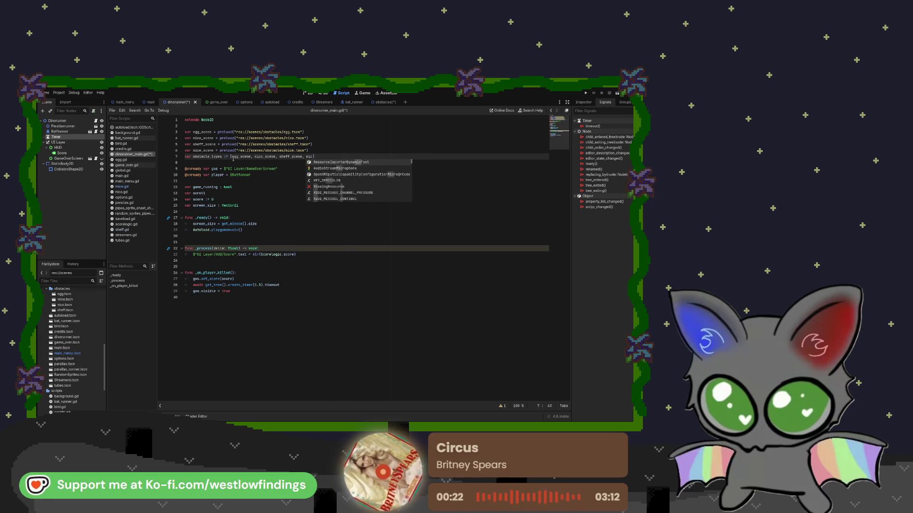
{"action": "type", "text": "e"}
{"action": "key", "text": "Return"}
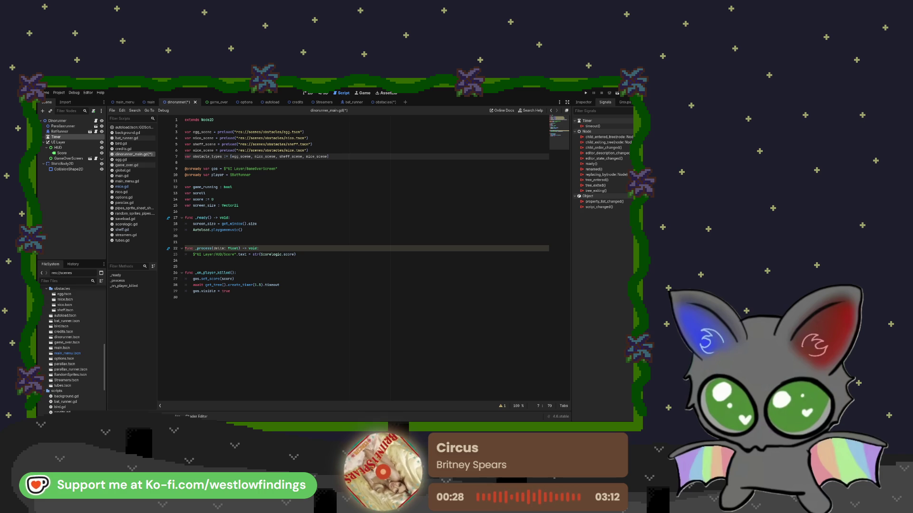
{"action": "key", "text": "Return"}
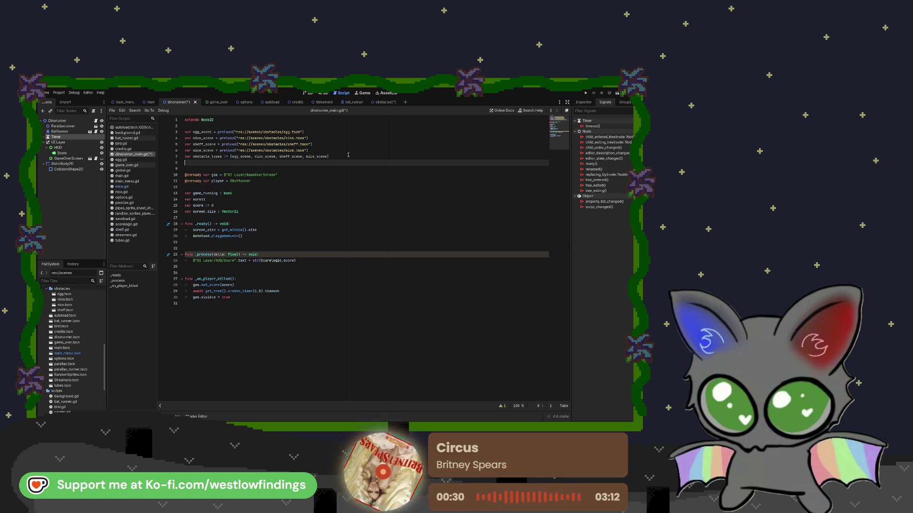
Write 'var obstacles : Array' on line 8, completing Array from autocomplete
{"action": "type", "text": "var obstacles"}
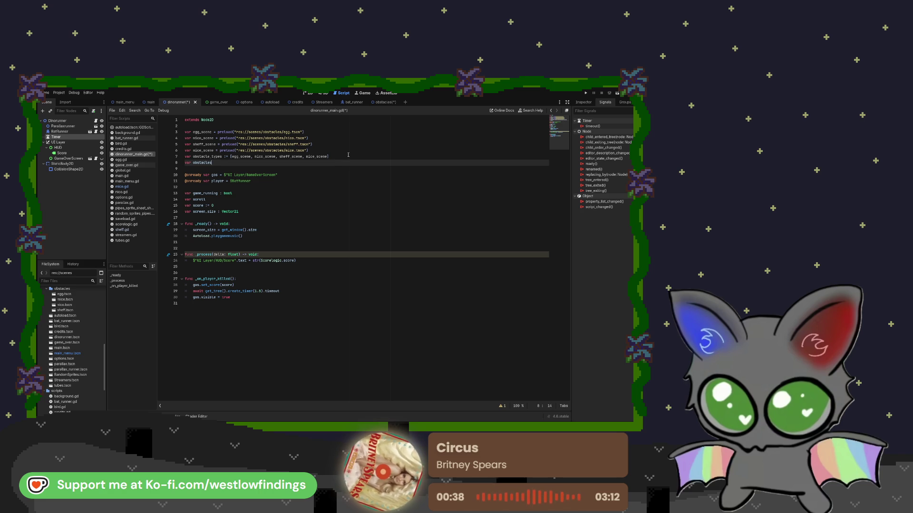
{"action": "type", "text": " : "}
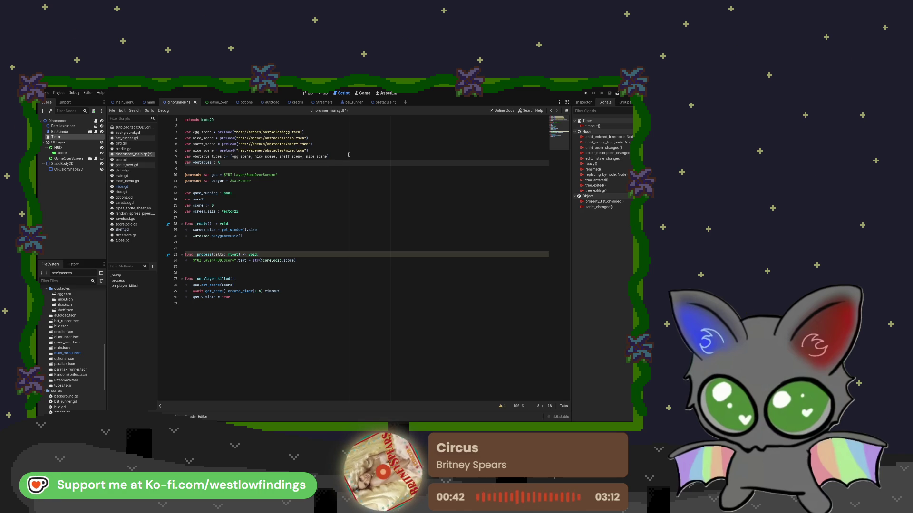
{"action": "type", "text": "Array"}
{"action": "key", "text": "Return"}
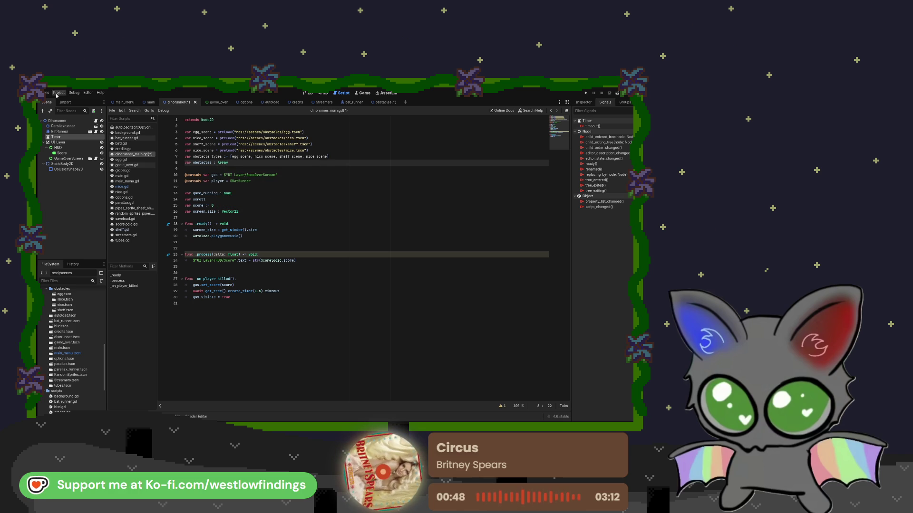
{"action": "left_click", "coordinate": [133, 128]}
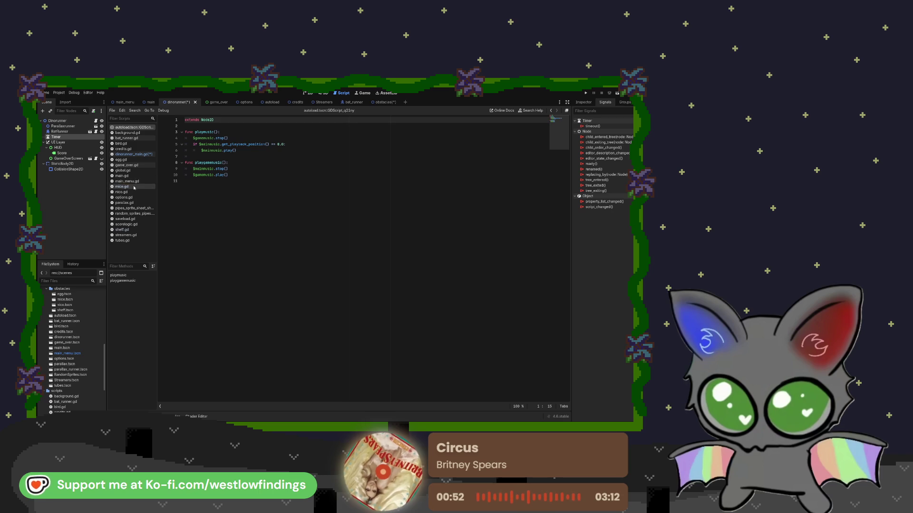
{"action": "left_click", "coordinate": [139, 224]}
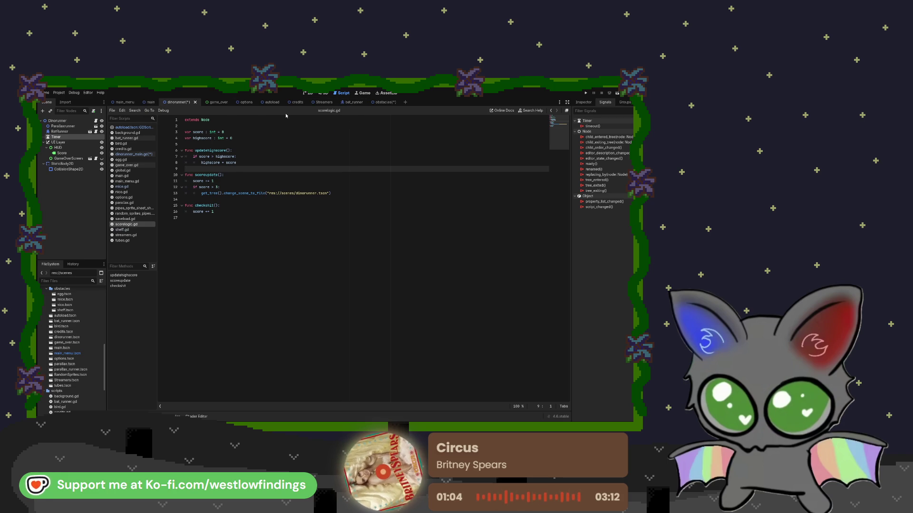
{"action": "left_click", "coordinate": [133, 154]}
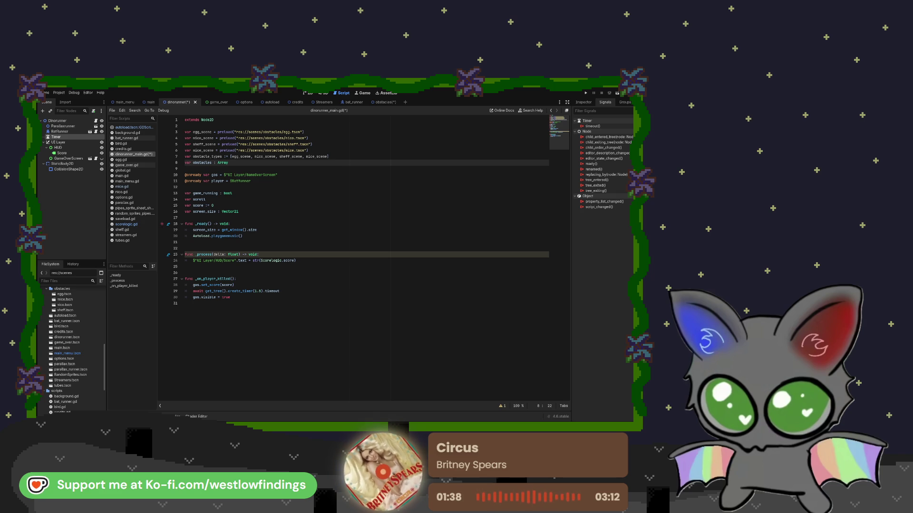
Declare 'var lastobs' on line 9
{"action": "left_click", "coordinate": [213, 169]}
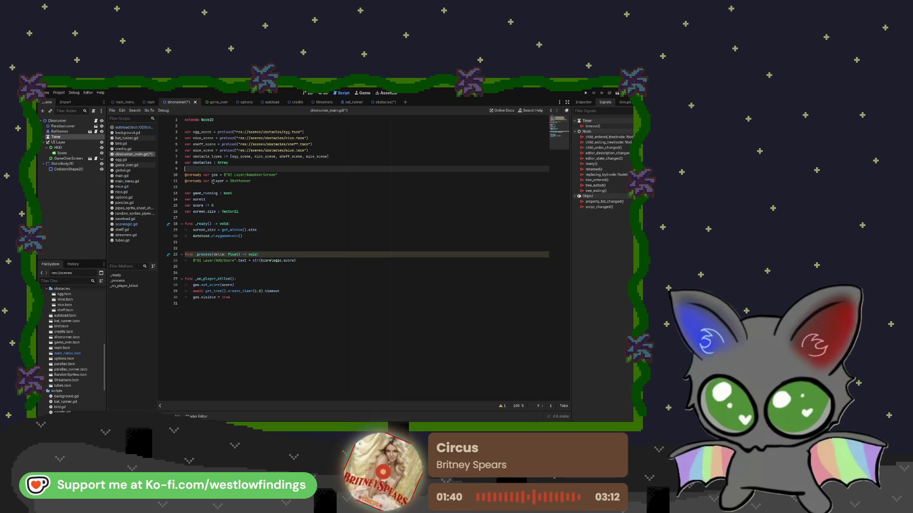
{"action": "type", "text": "var "}
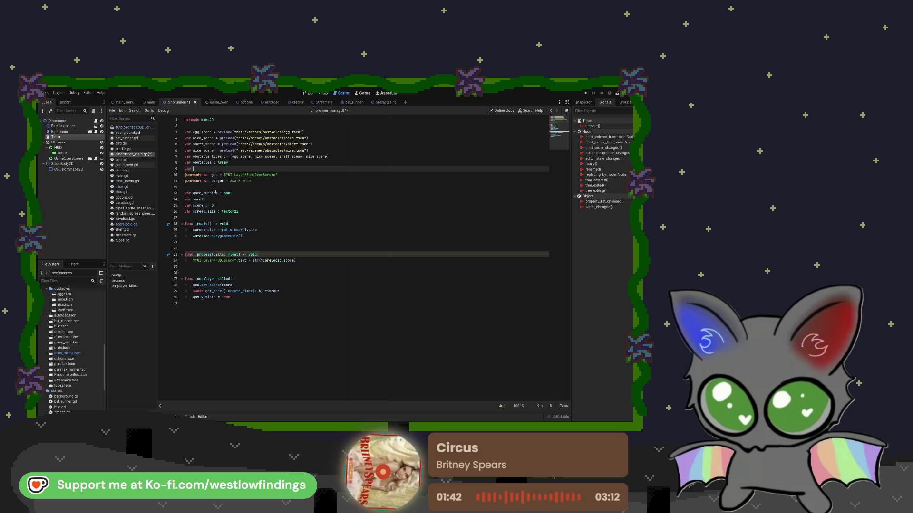
{"action": "type", "text": "lastobs"}
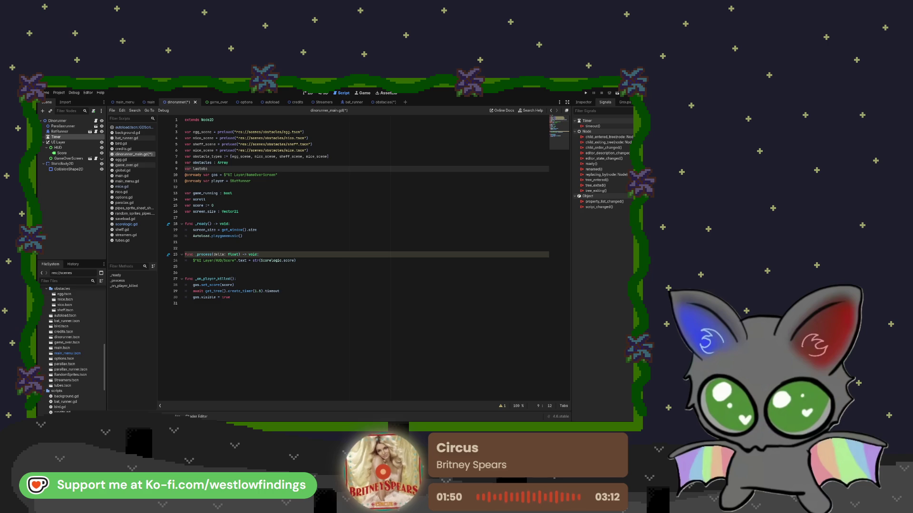
{"action": "key", "text": "Return"}
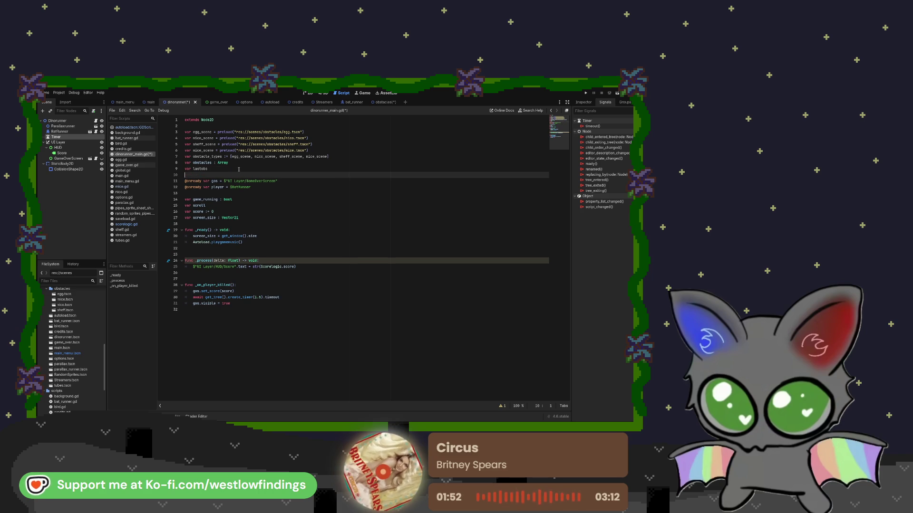
Add a 'func generate_obs():' header at the end of the script
{"action": "left_click", "coordinate": [253, 322]}
{"action": "key", "text": "Return"}
{"action": "type", "text": "func"}
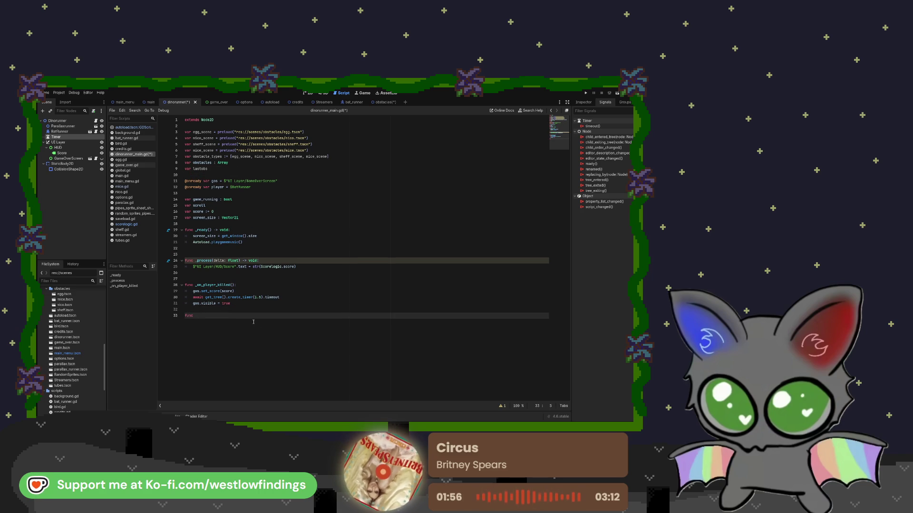
{"action": "type", "text": " gener"}
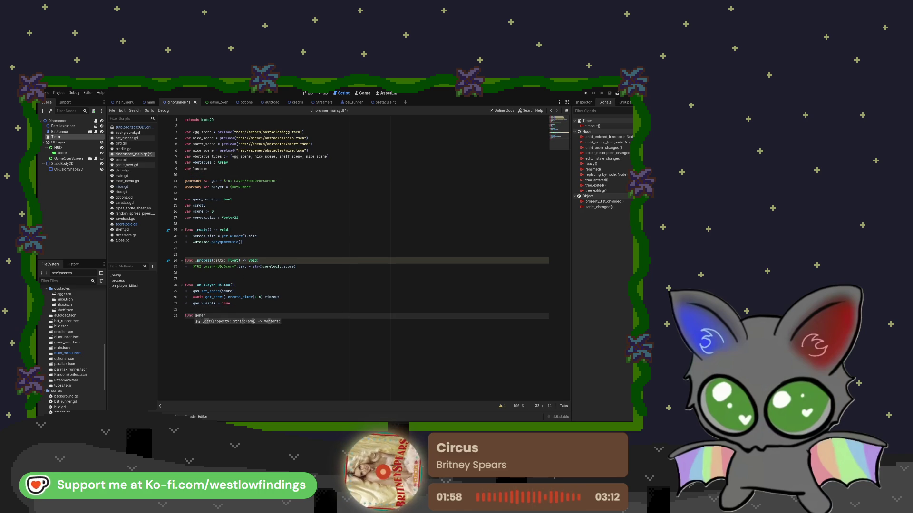
{"action": "type", "text": "ateobst"}
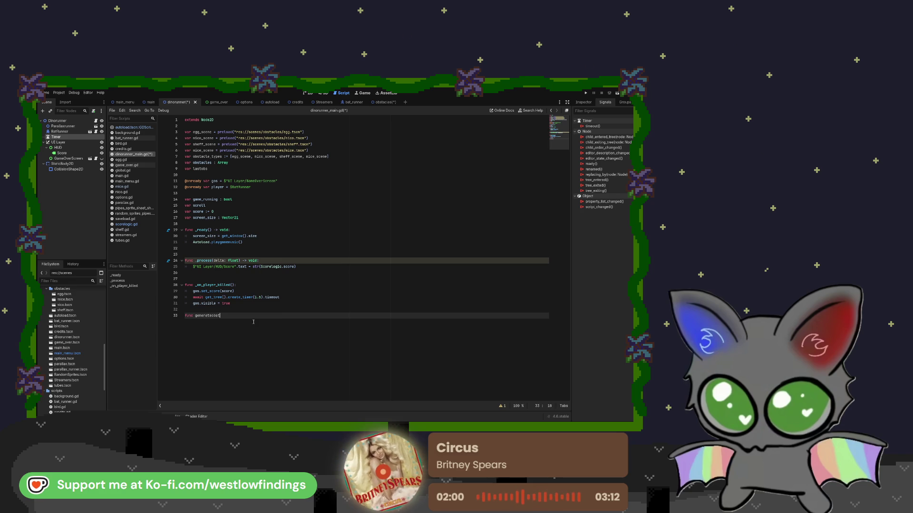
{"action": "type", "text": "acles"}
{"action": "type", "text": "s"}
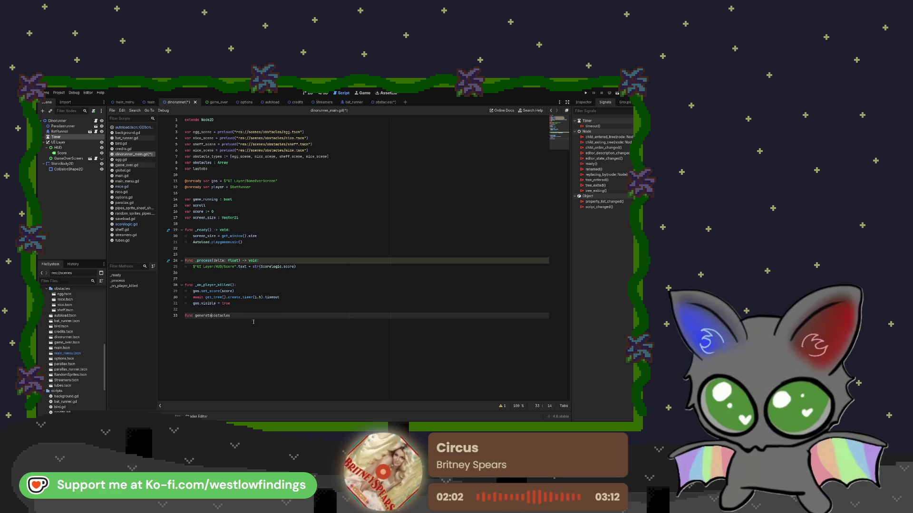
{"action": "key", "text": "Left"}
{"action": "key", "text": "Left"}
{"action": "key", "text": "Left"}
{"action": "type", "text": "_"}
{"action": "key", "text": "Right"}
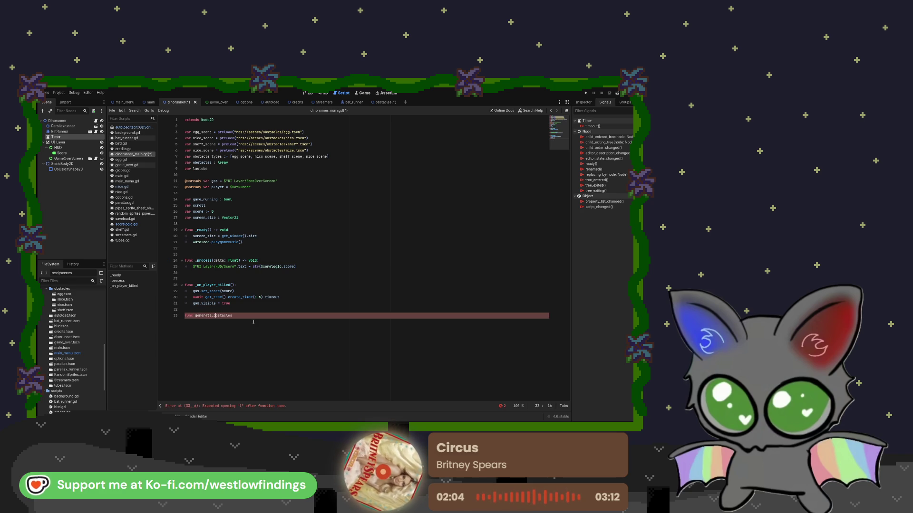
{"action": "type", "text": "("}
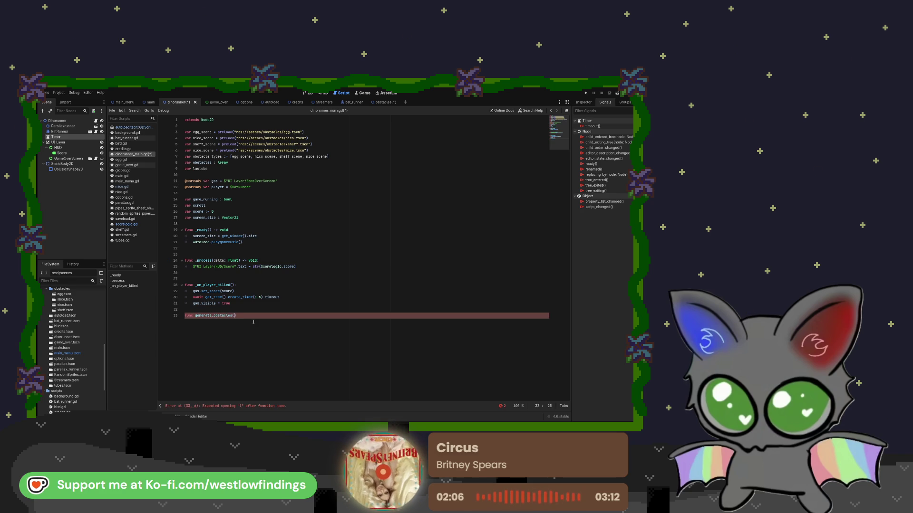
{"action": "key", "text": "BackSpace"}
{"action": "key", "text": "BackSpace"}
{"action": "key", "text": "BackSpace"}
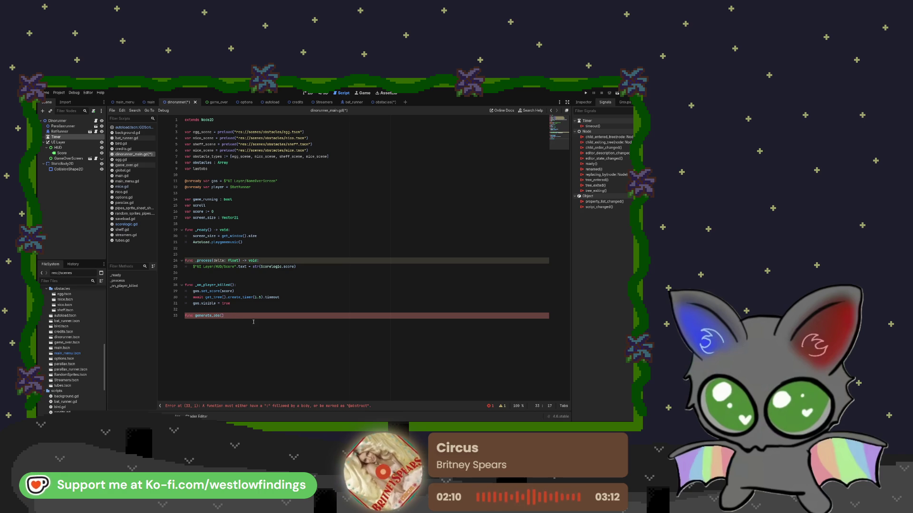
{"action": "key", "text": "End"}
{"action": "type", "text": ":"}
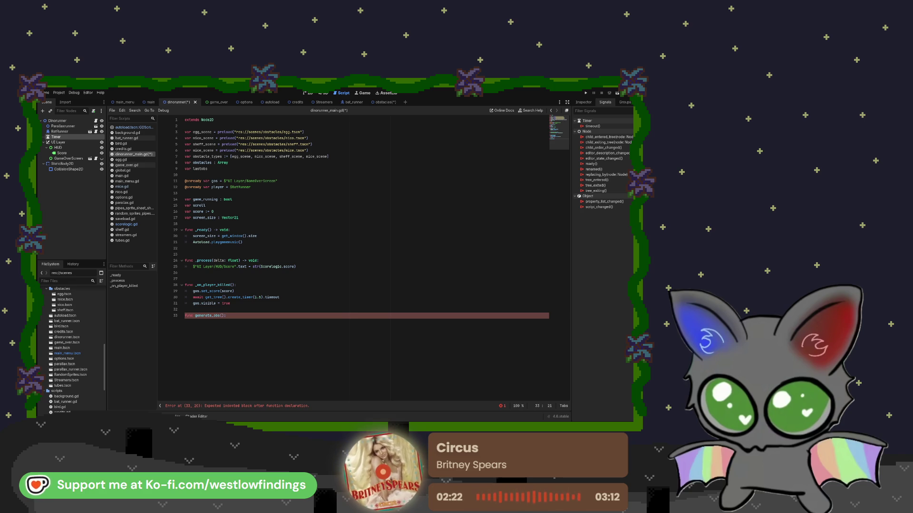
{"action": "key", "text": "shift+Home"}
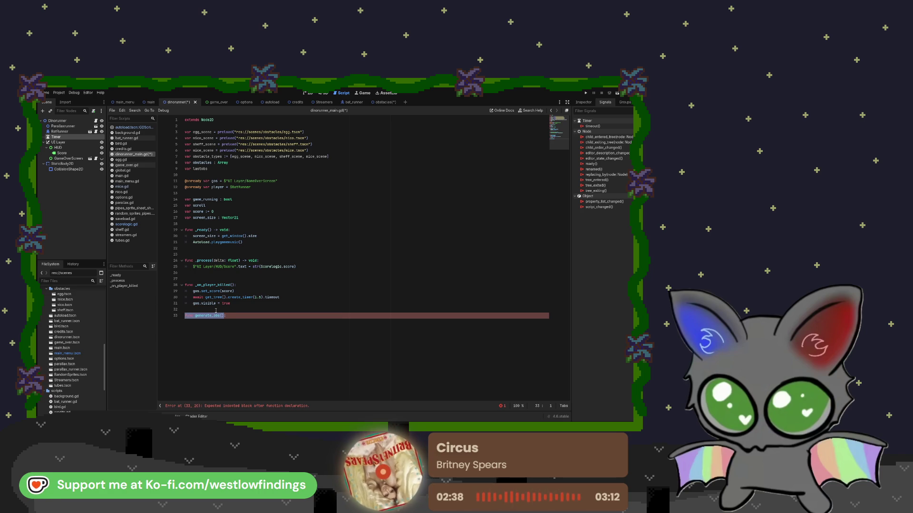
{"action": "left_click", "coordinate": [242, 317]}
Start generate_obs with an 'if obstacles.is_empty():' check and open its indented block
{"action": "key", "text": "Return"}
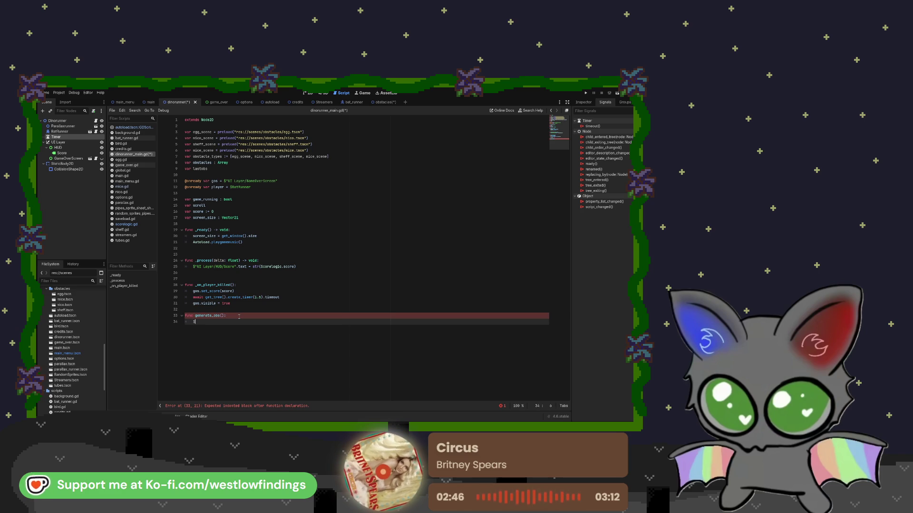
{"action": "type", "text": "if obstacles"}
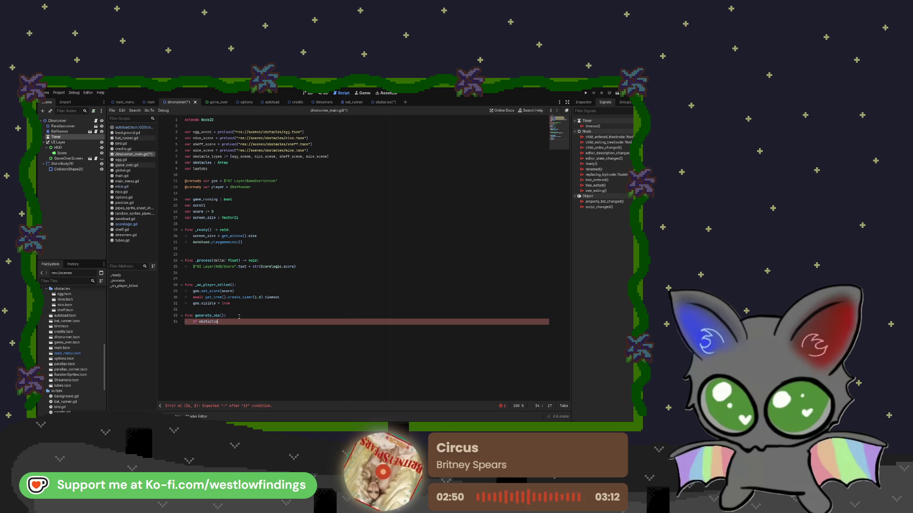
{"action": "type", "text": ".is"}
{"action": "key", "text": "Return"}
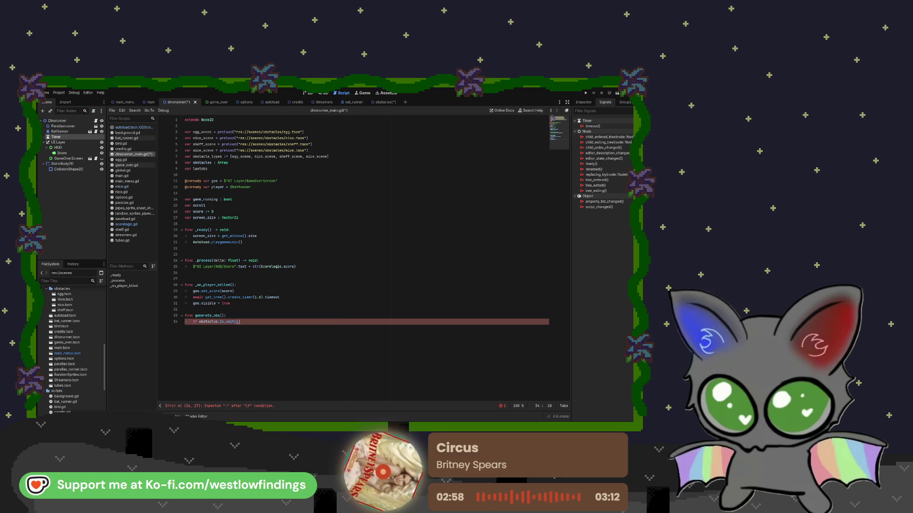
{"action": "type", "text": ":"}
{"action": "key", "text": "Return"}
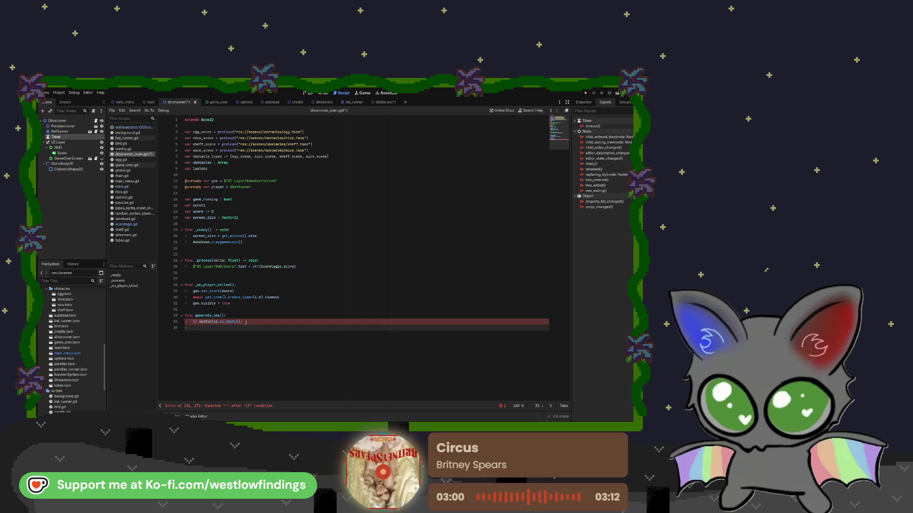
{"action": "key", "text": "BackSpace"}
{"action": "key", "text": "BackSpace"}
{"action": "type", "text": ":"}
{"action": "key", "text": "Return"}
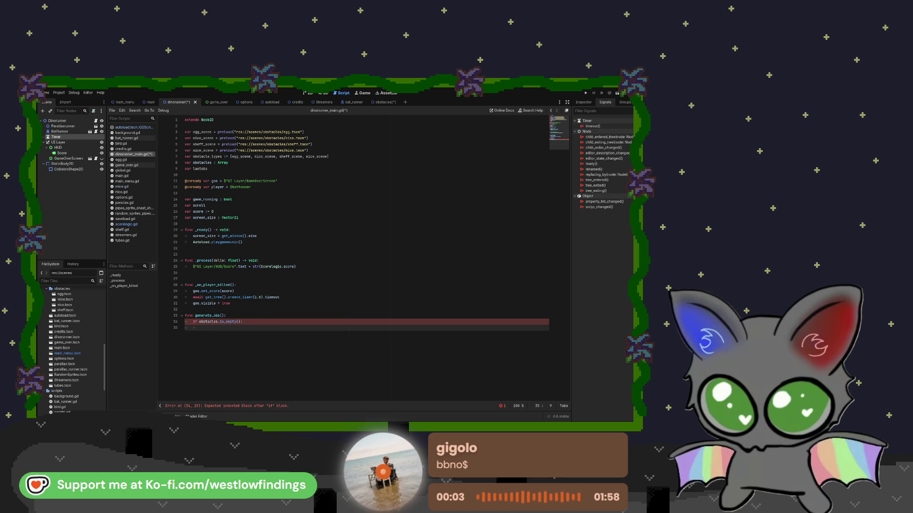
Write 'var obs_type = obstacle_types[randi() % obstacle_types.size()]' inside the empty check
{"action": "type", "text": "var "}
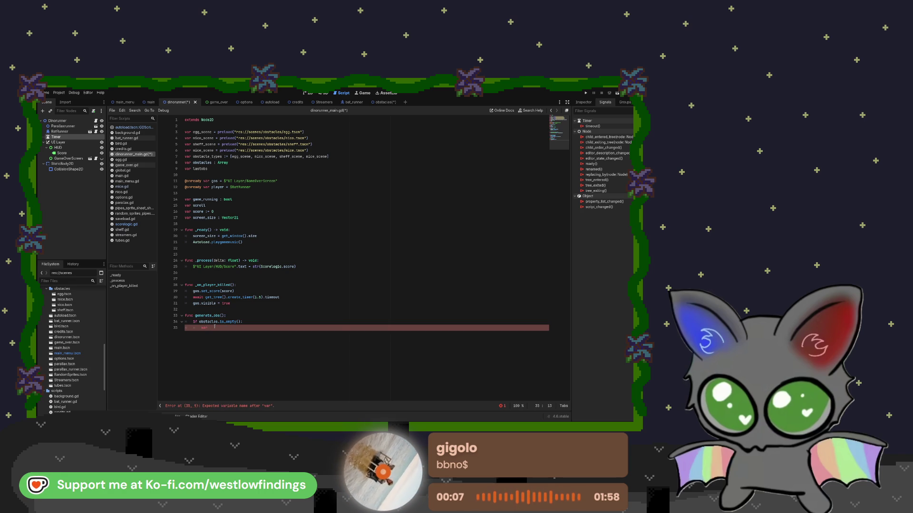
{"action": "type", "text": "obs"}
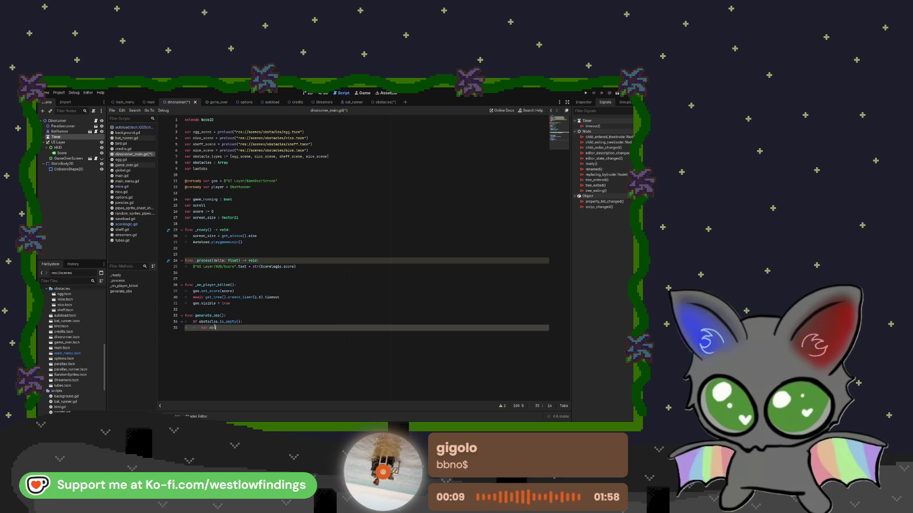
{"action": "type", "text": "_type"}
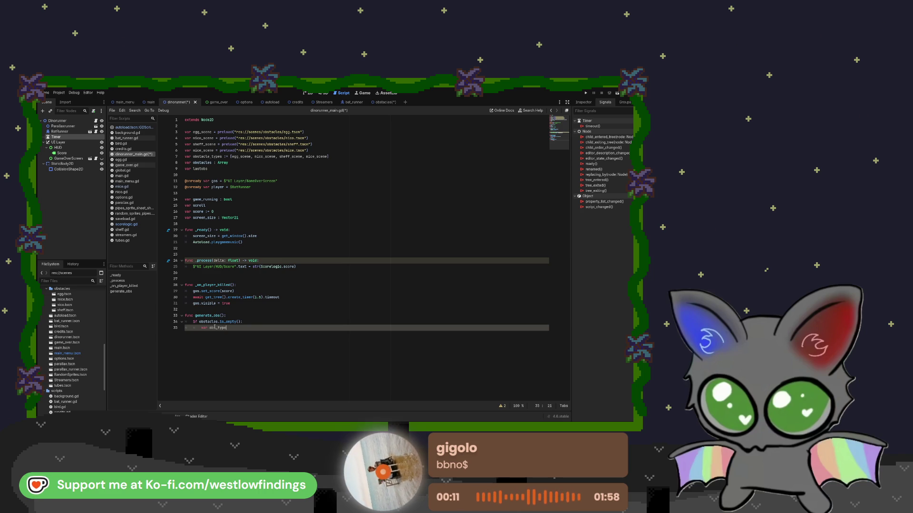
{"action": "type", "text": " = "}
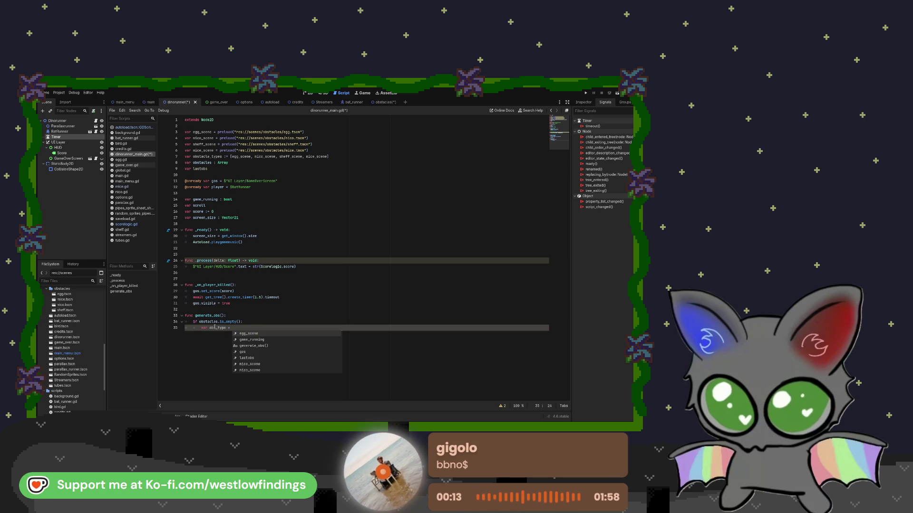
{"action": "type", "text": "obstacl"}
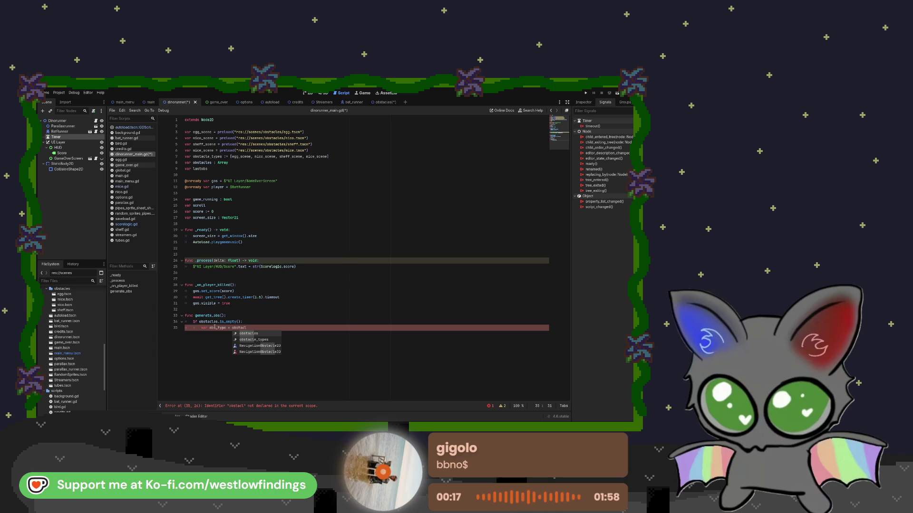
{"action": "key", "text": "Down"}
{"action": "key", "text": "Return"}
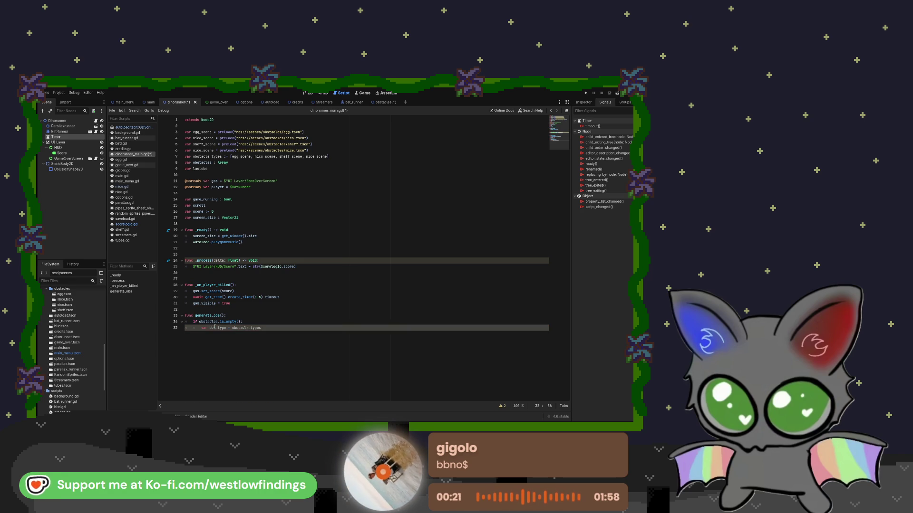
{"action": "type", "text": "["}
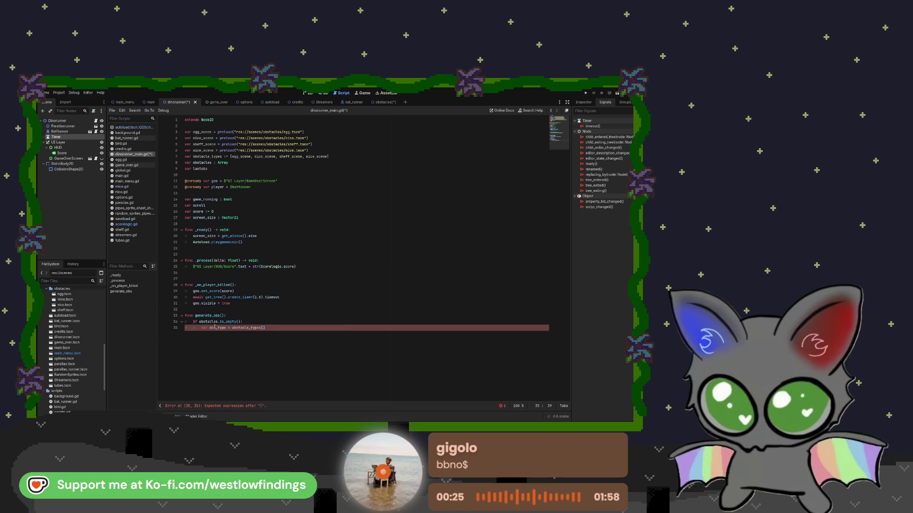
{"action": "type", "text": "randi"}
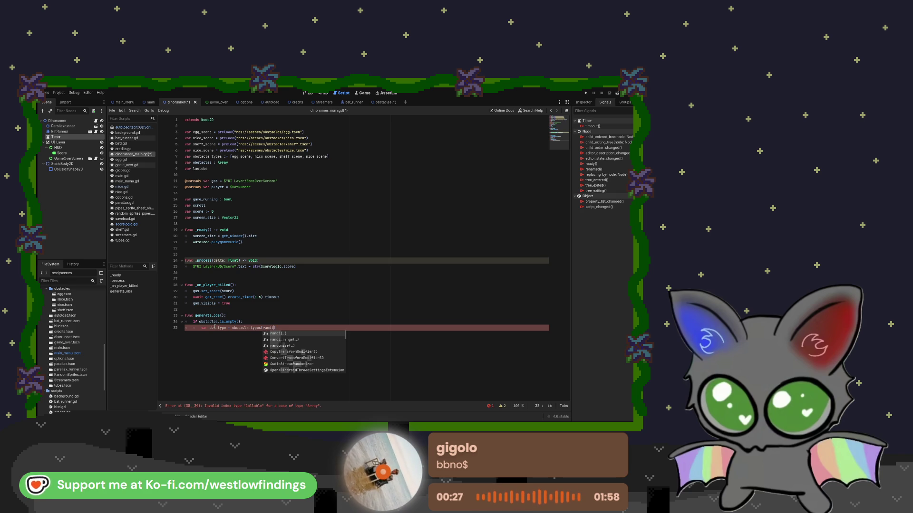
{"action": "key", "text": "Return"}
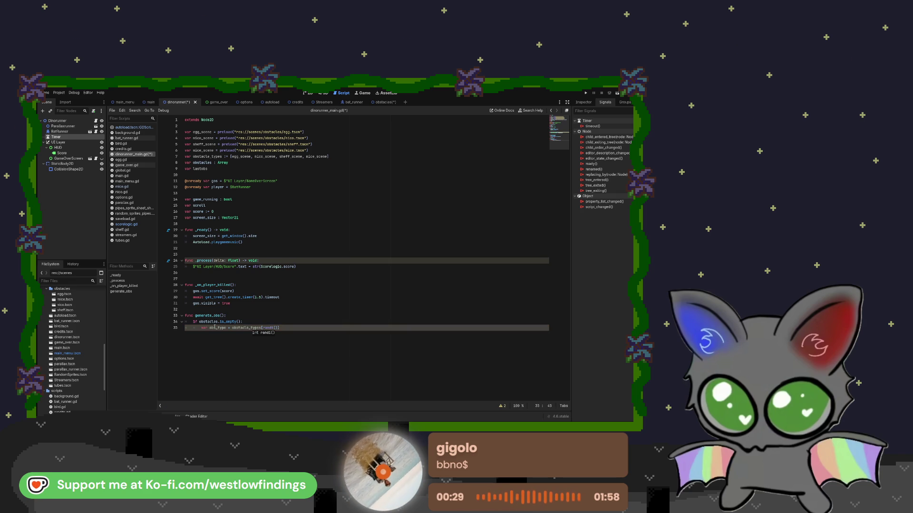
{"action": "type", "text": "%"}
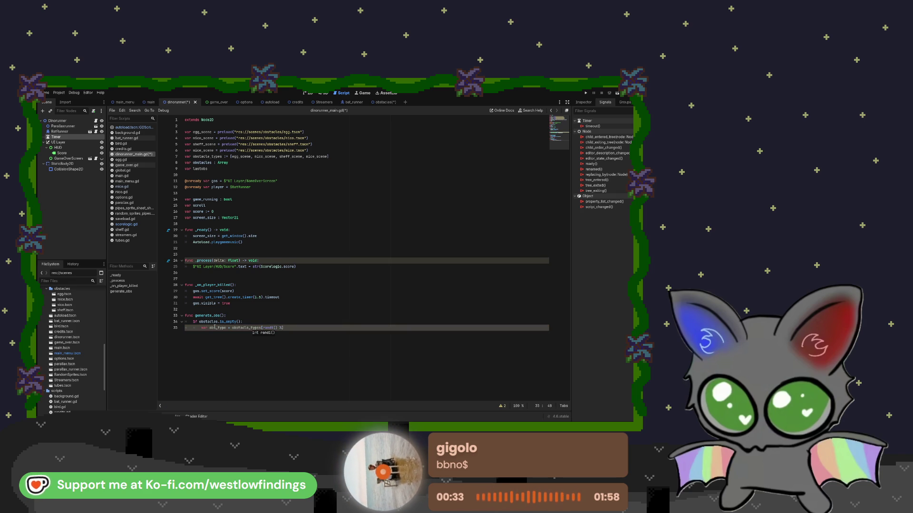
{"action": "type", "text": " obstacle"}
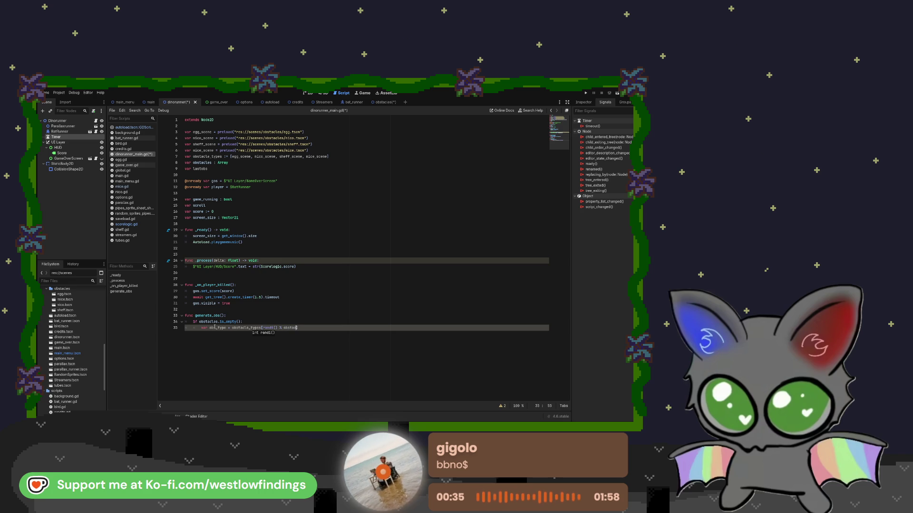
{"action": "type", "text": "_types"}
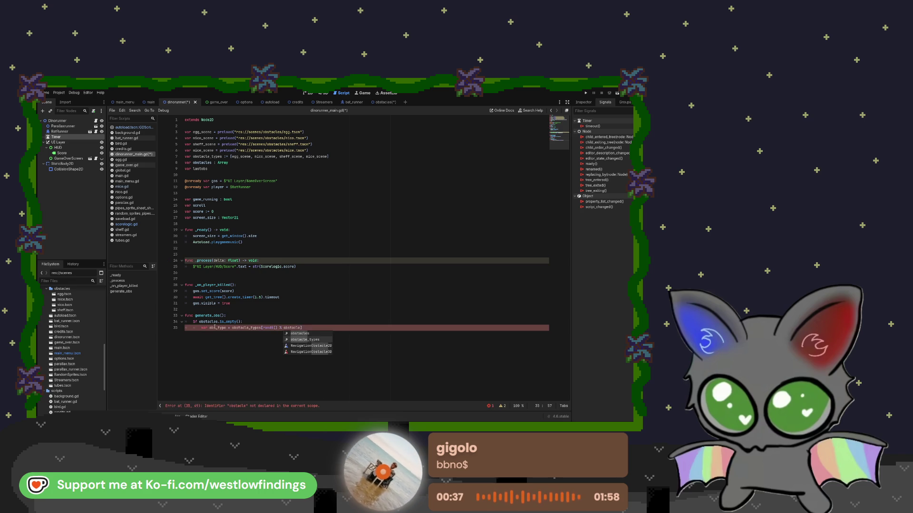
{"action": "type", "text": ".size()"}
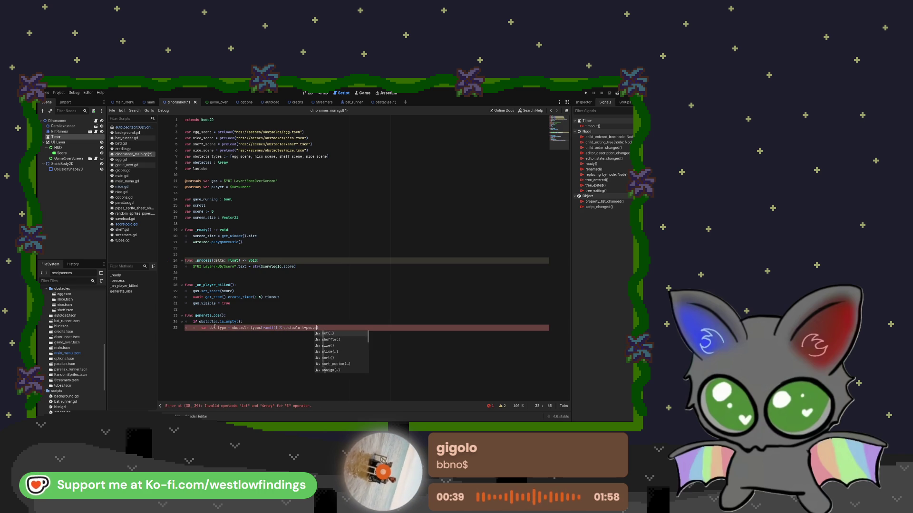
{"action": "type", "text": "]"}
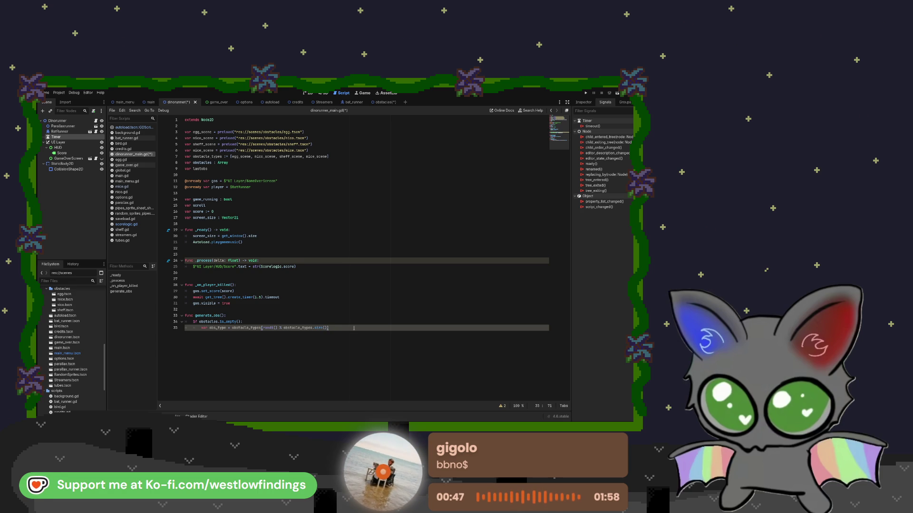
Add var obs = obs_type.instantiate() below the obs_type line in generate_obs
{"action": "key", "text": "Return"}
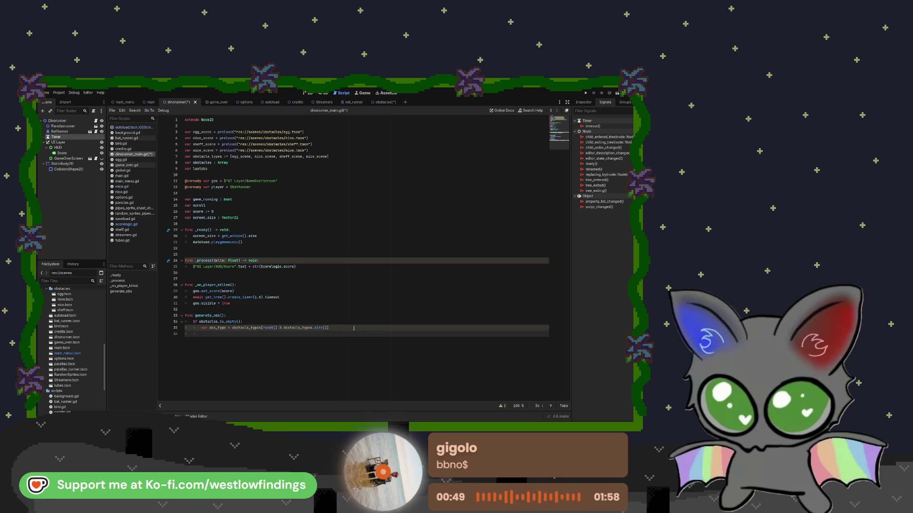
{"action": "type", "text": "var obs"}
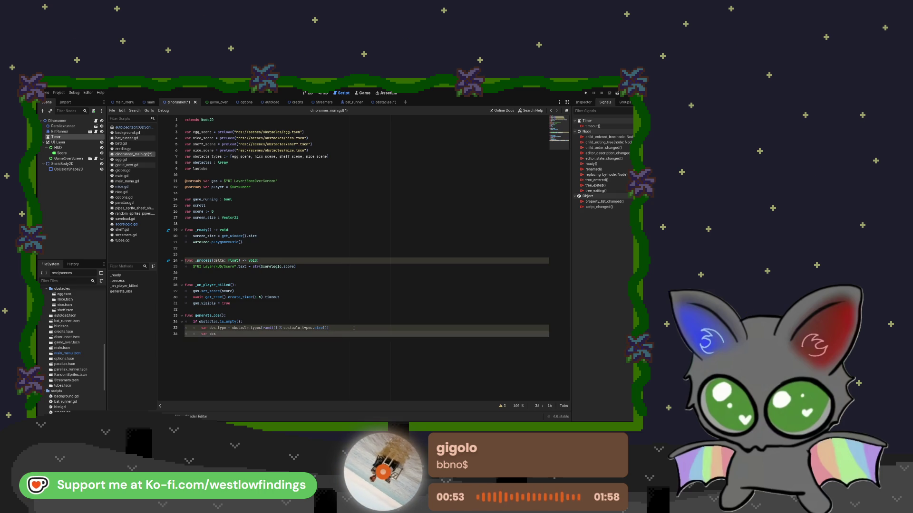
{"action": "key", "text": "Return"}
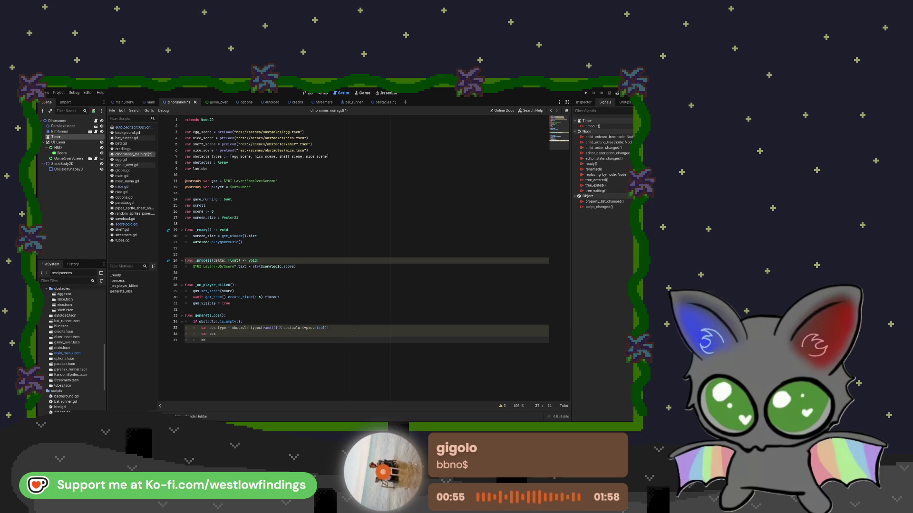
{"action": "type", "text": "obs = "}
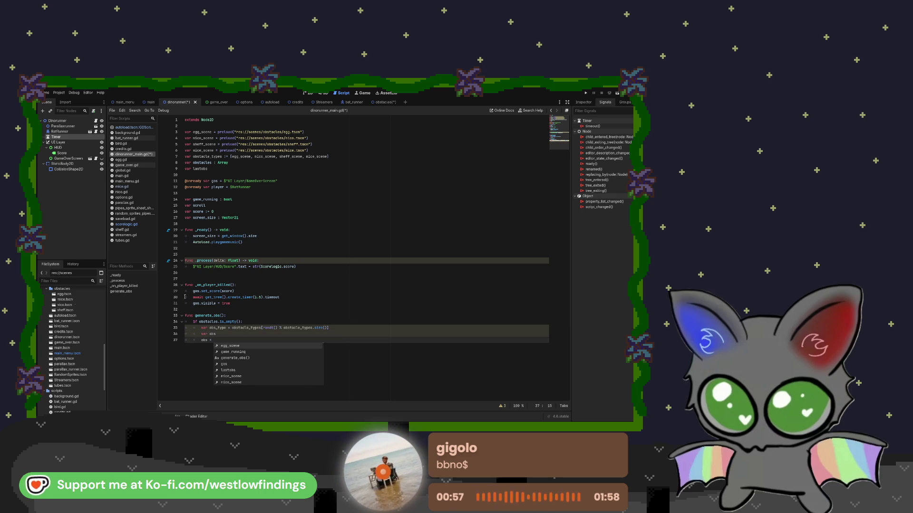
{"action": "type", "text": "obs)["}
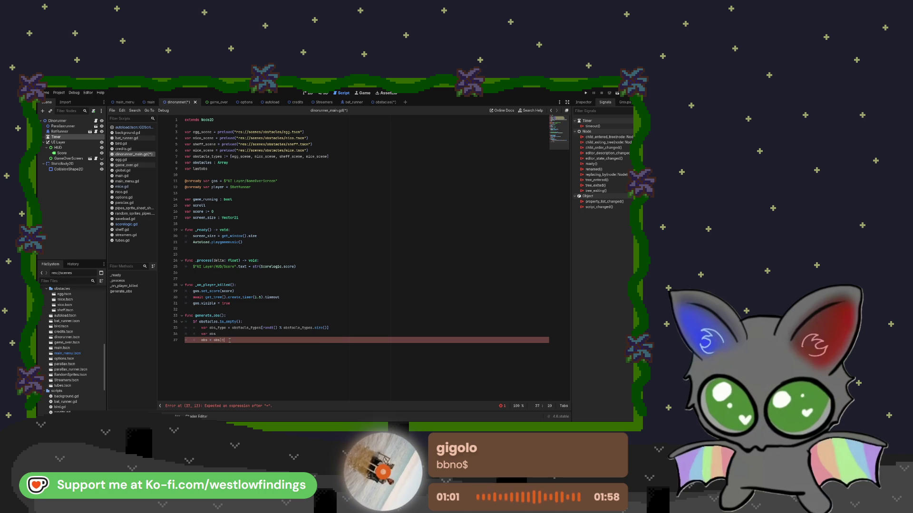
{"action": "type", "text": ".)"}
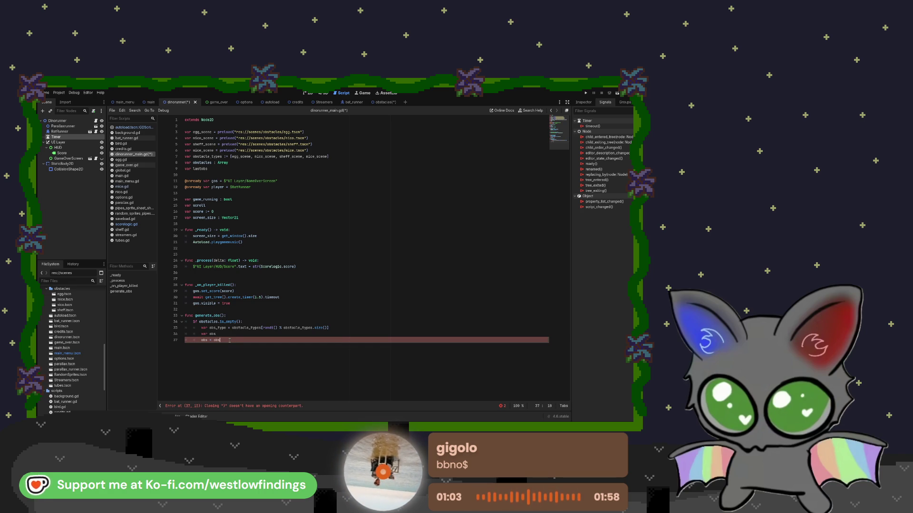
{"action": "key", "text": "BackSpace"}
{"action": "type", "text": "("}
{"action": "key", "text": "BackSpace"}
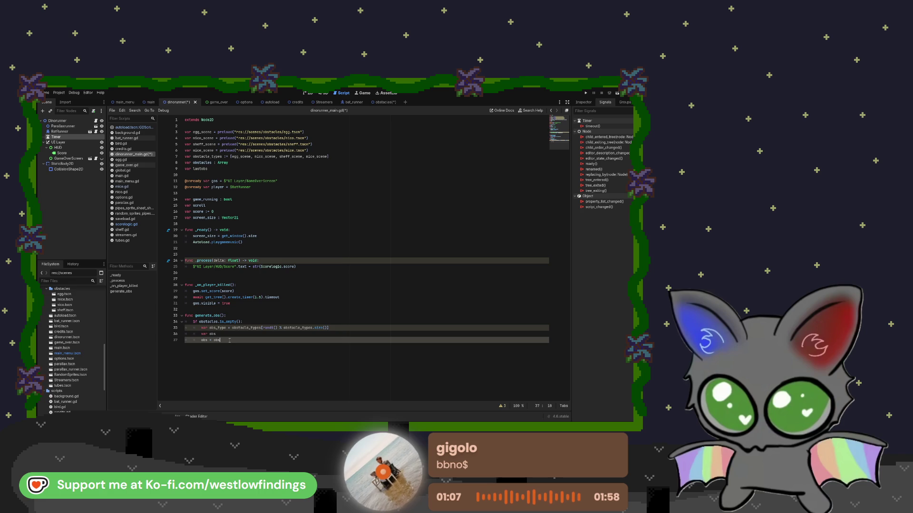
{"action": "type", "text": "_type"}
{"action": "key", "text": "Escape"}
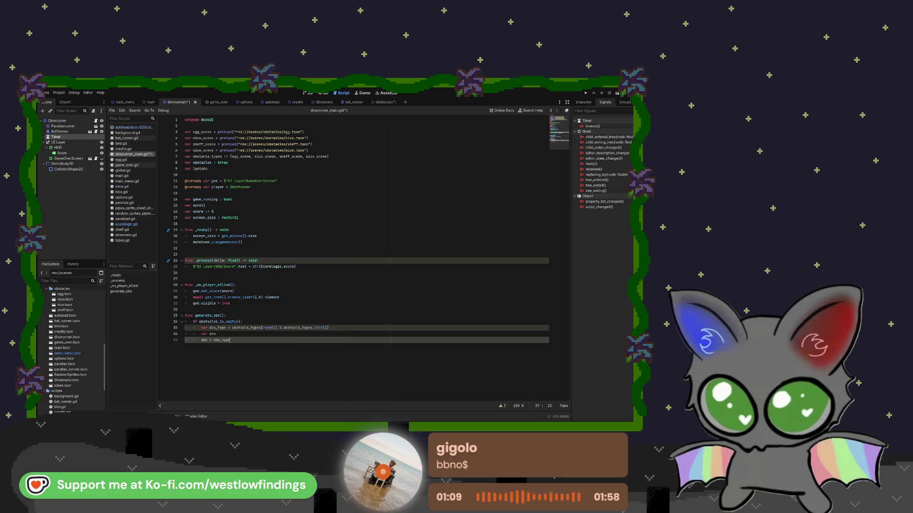
{"action": "type", "text": "."}
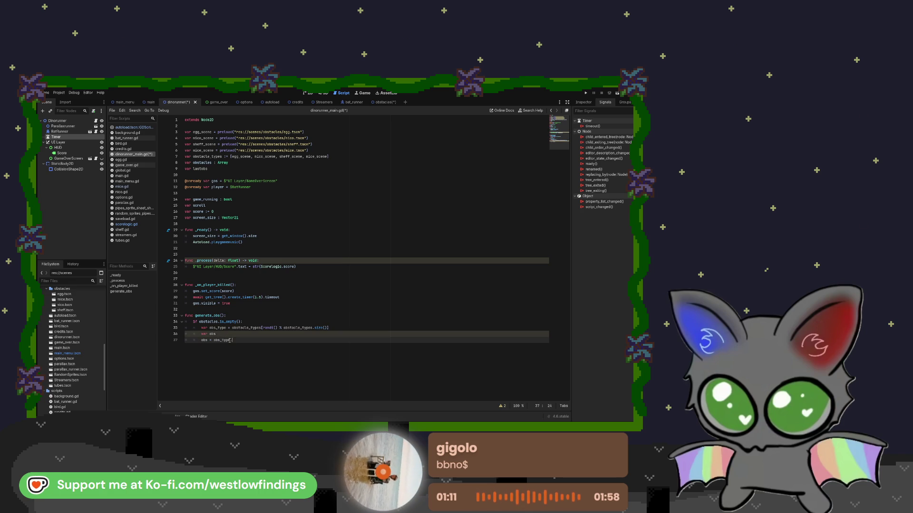
{"action": "type", "text": "instantia"}
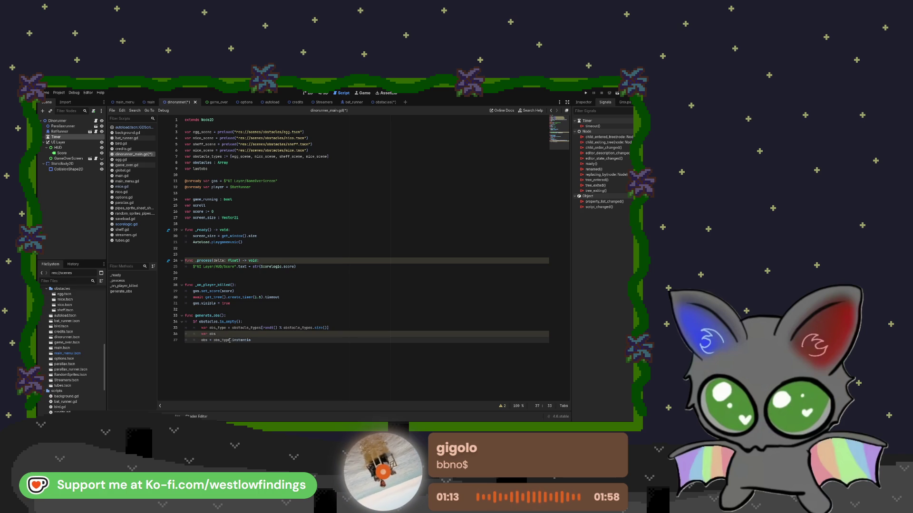
{"action": "type", "text": "te"}
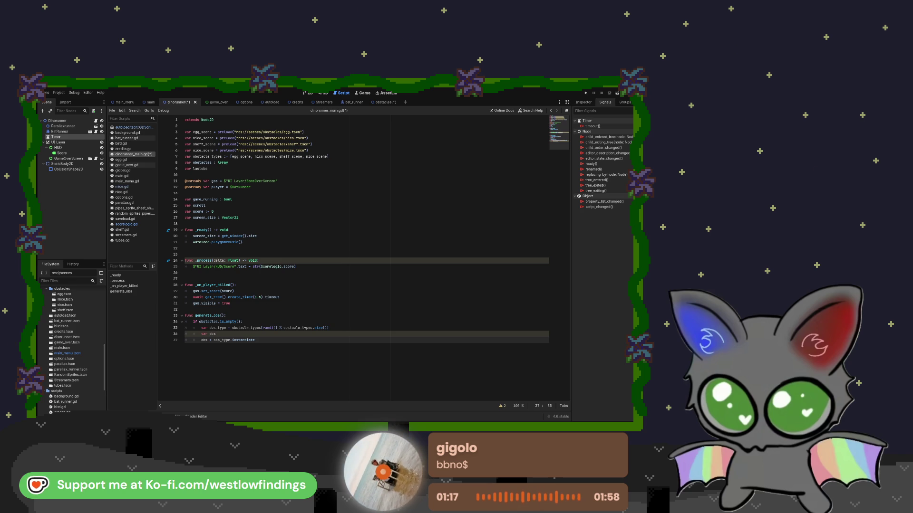
{"action": "type", "text": "()"}
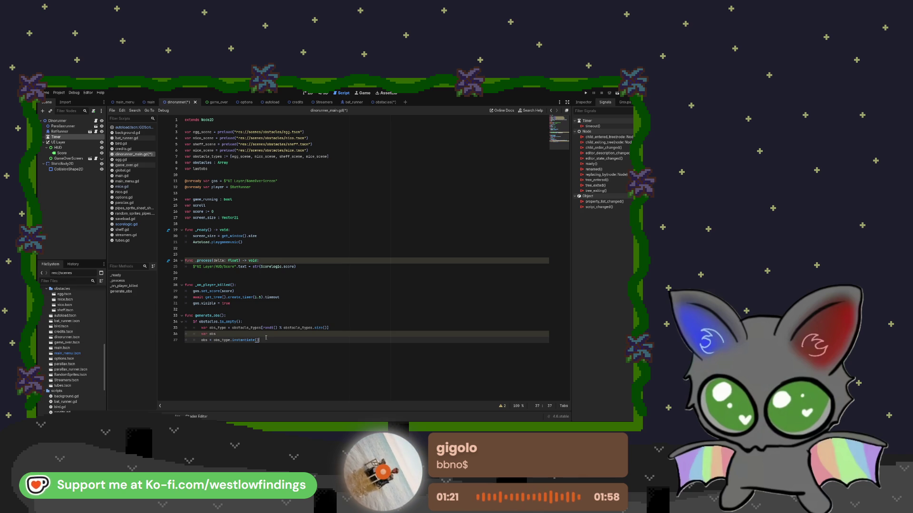
Add last_obs = obs, add_child(obs) and obstacles.append(obs), and fix the last_obs declaration
{"action": "key", "text": "Return"}
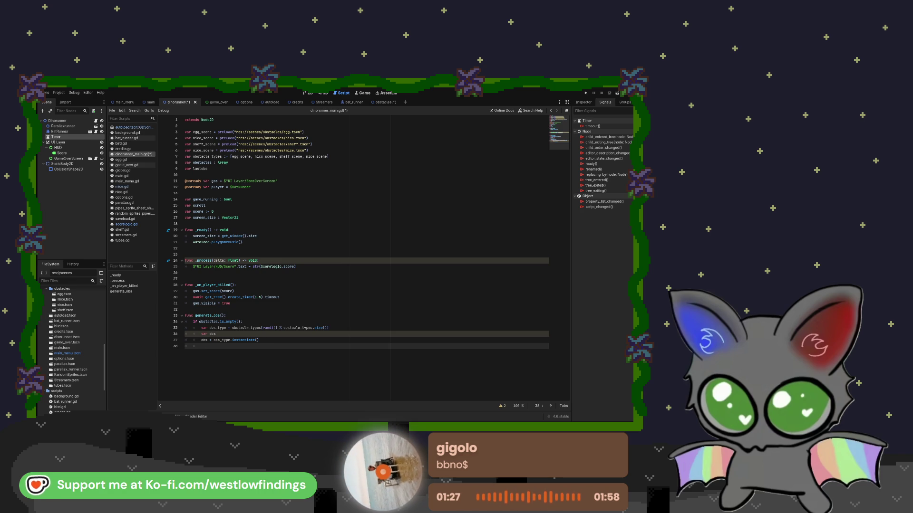
{"action": "type", "text": "las"}
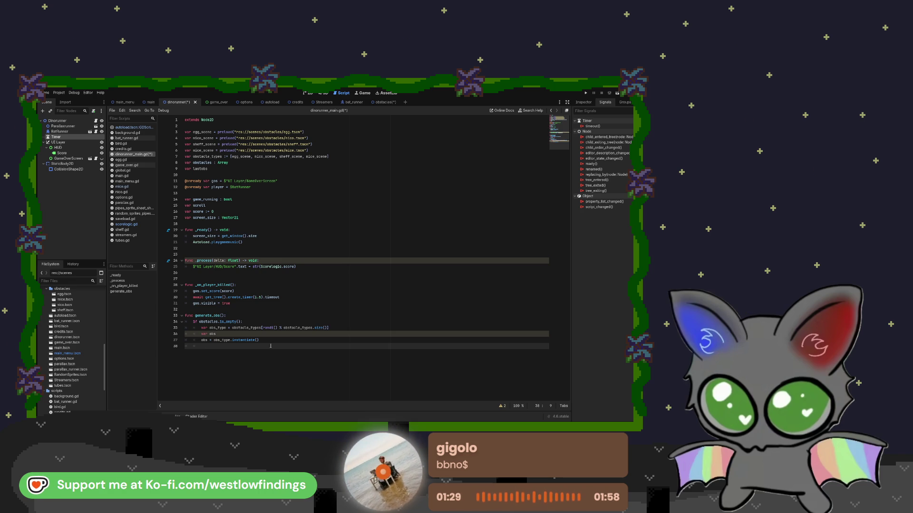
{"action": "type", "text": "t "}
{"action": "type", "text": "obs"}
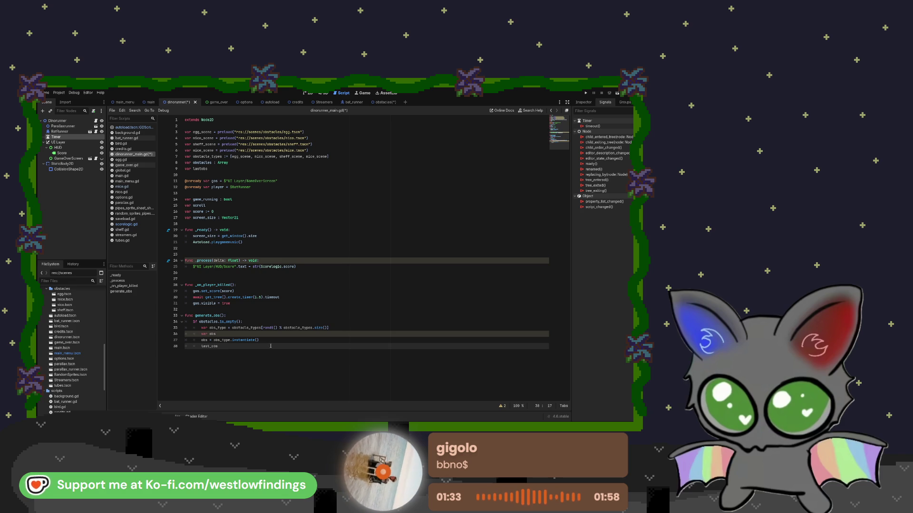
{"action": "type", "text": " = obs"}
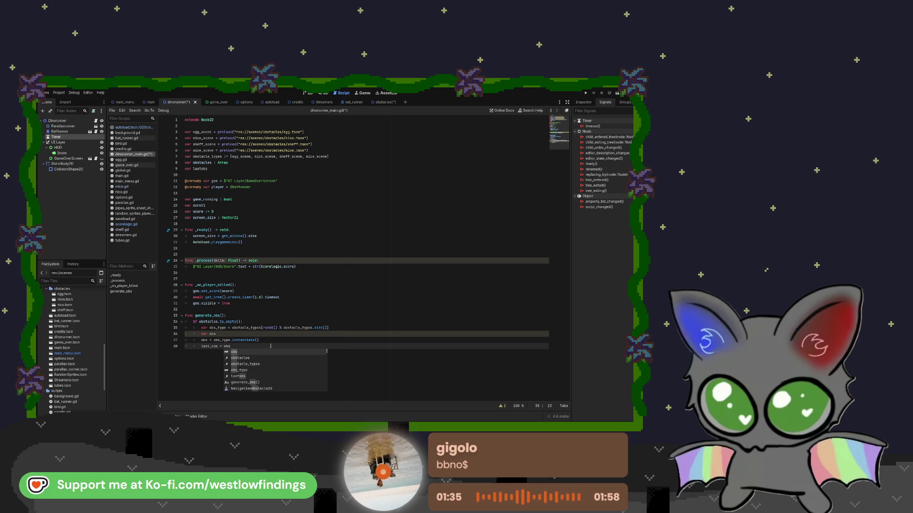
{"action": "key", "text": "Escape"}
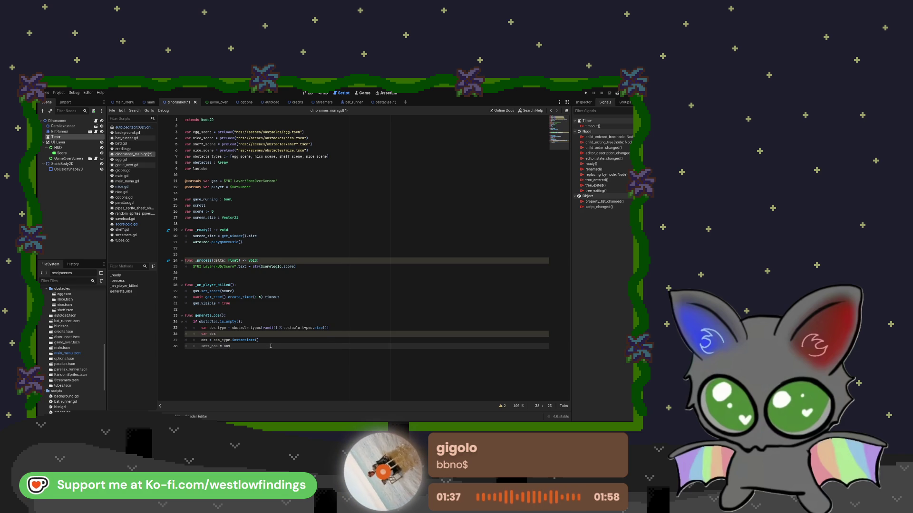
{"action": "key", "text": "Return"}
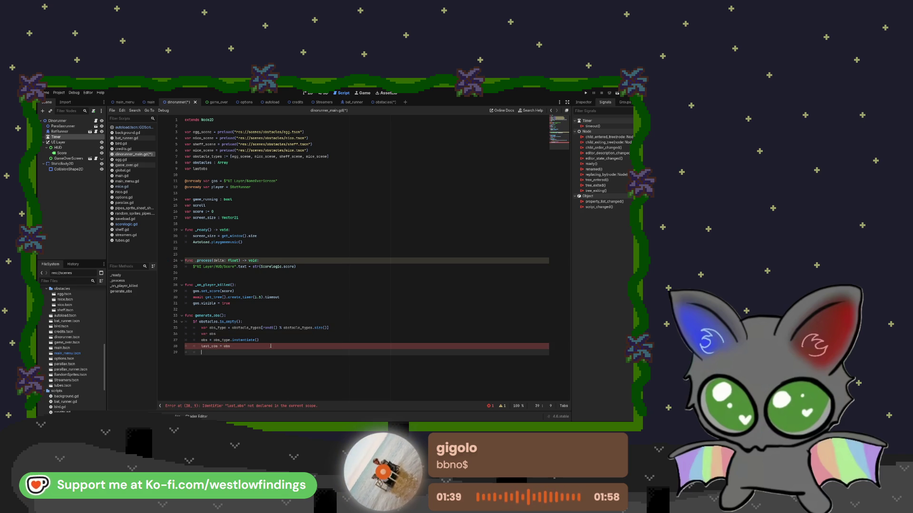
{"action": "type", "text": "add_child("}
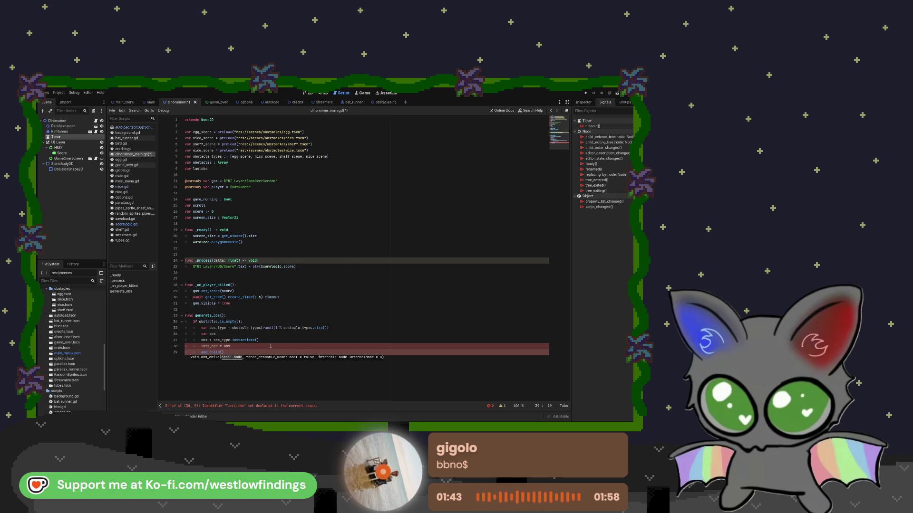
{"action": "type", "text": "obs"}
{"action": "key", "text": "Escape"}
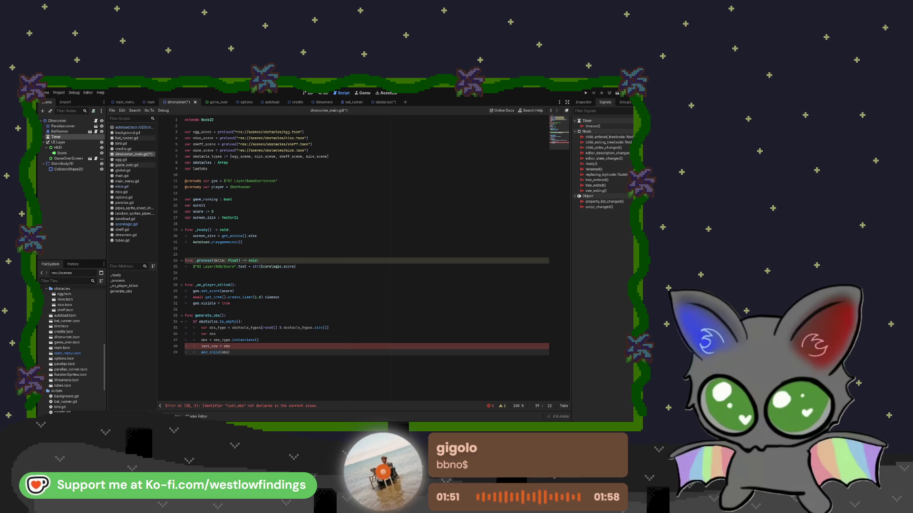
{"action": "left_click", "coordinate": [241, 353]}
{"action": "key", "text": "Return"}
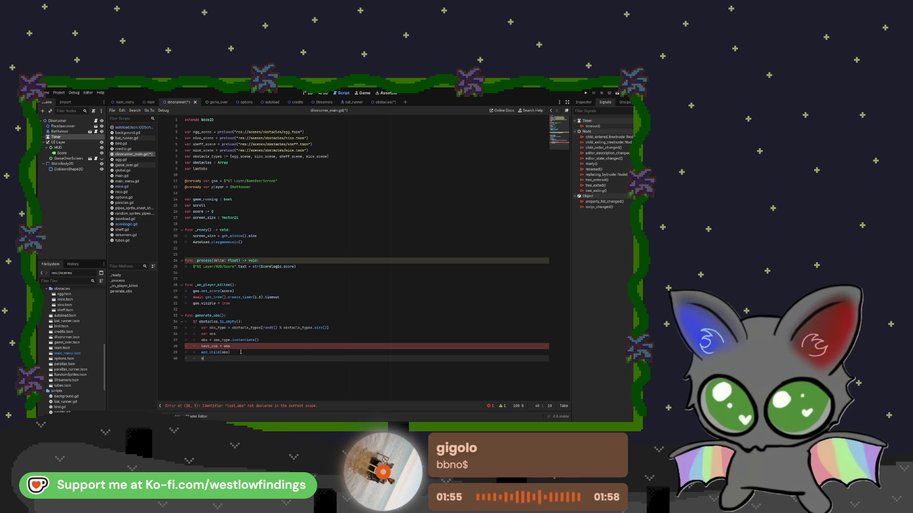
{"action": "type", "text": "obs"}
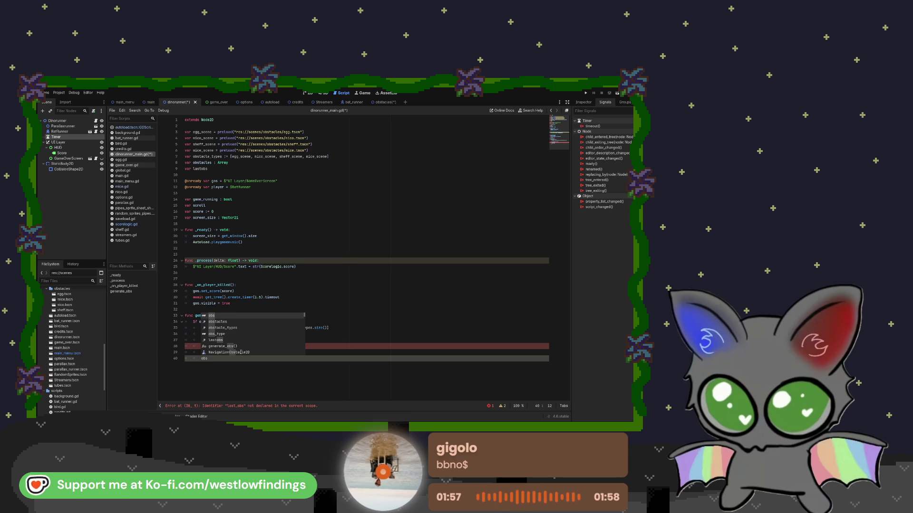
{"action": "type", "text": "tacles.app"}
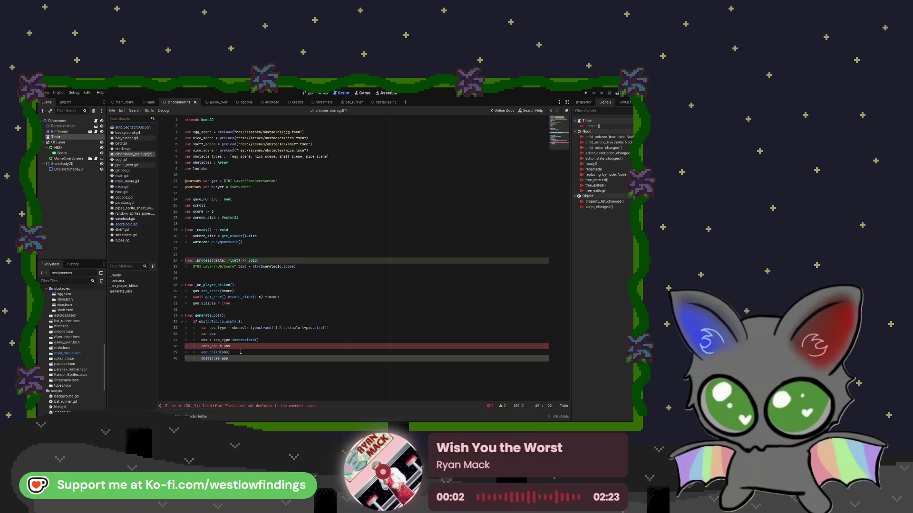
{"action": "type", "text": "end(obs)"}
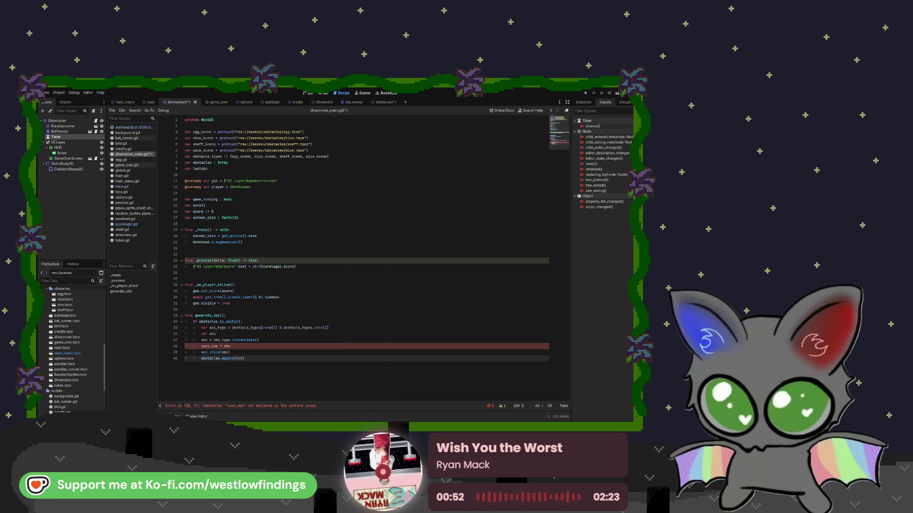
{"action": "left_click", "coordinate": [202, 169]}
{"action": "type", "text": "_"}
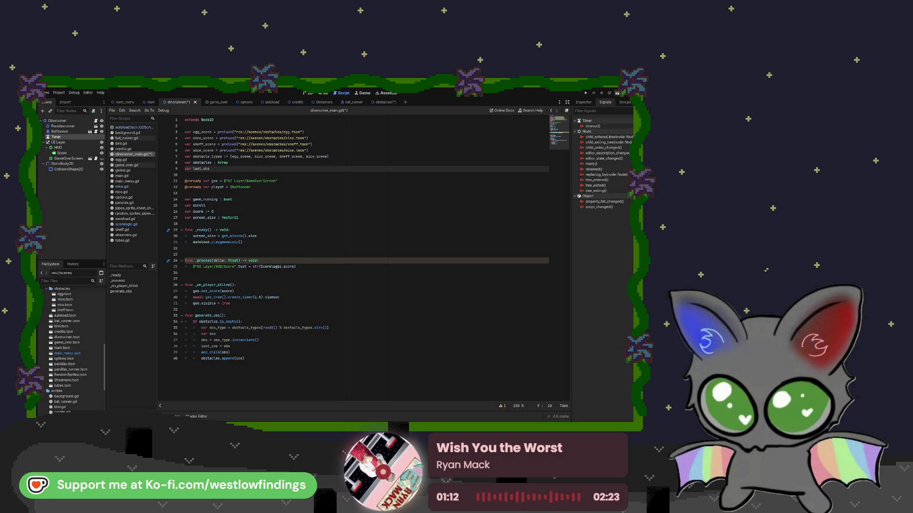
{"action": "key", "text": "F5"}
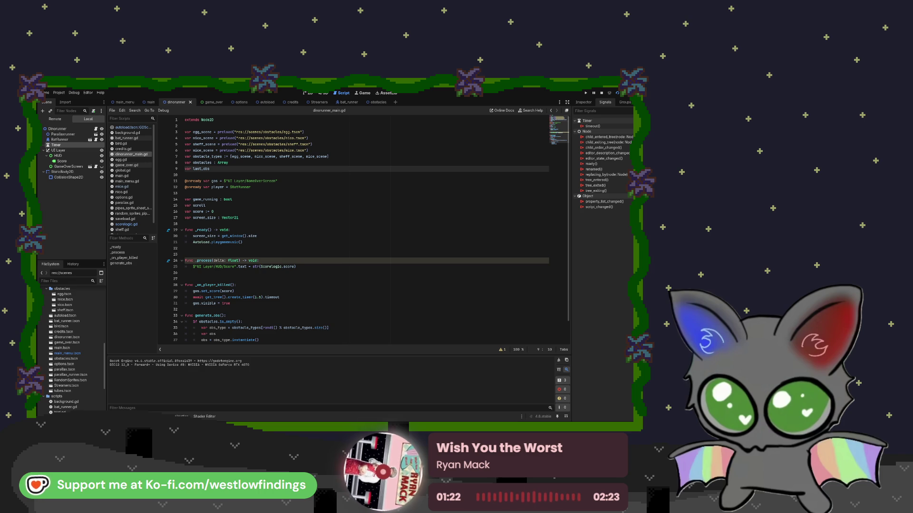
Stop the game and open bat_runner.gd from the AnimationPlayer error in Debugger > Errors
{"action": "key", "text": "F8"}
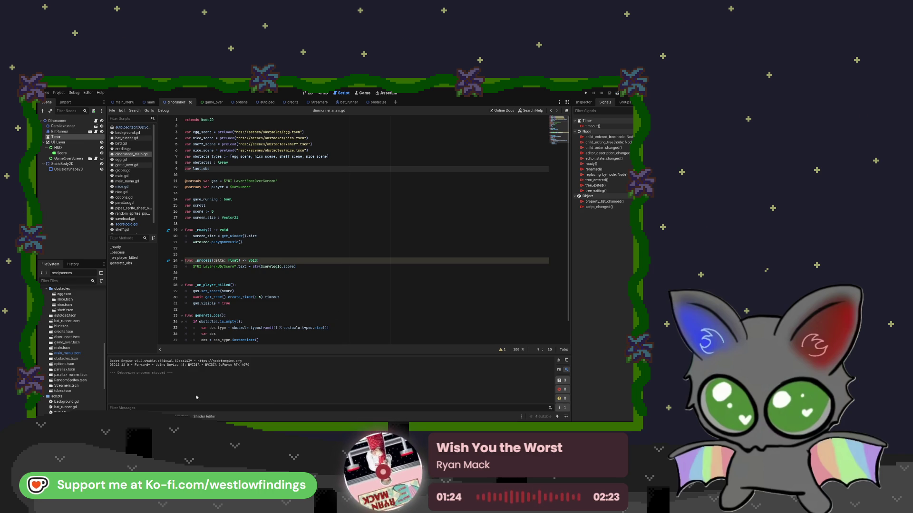
{"action": "left_click", "coordinate": [143, 417]}
{"action": "scroll", "coordinate": [464, 387], "scroll_direction": "down", "scroll_amount": 2}
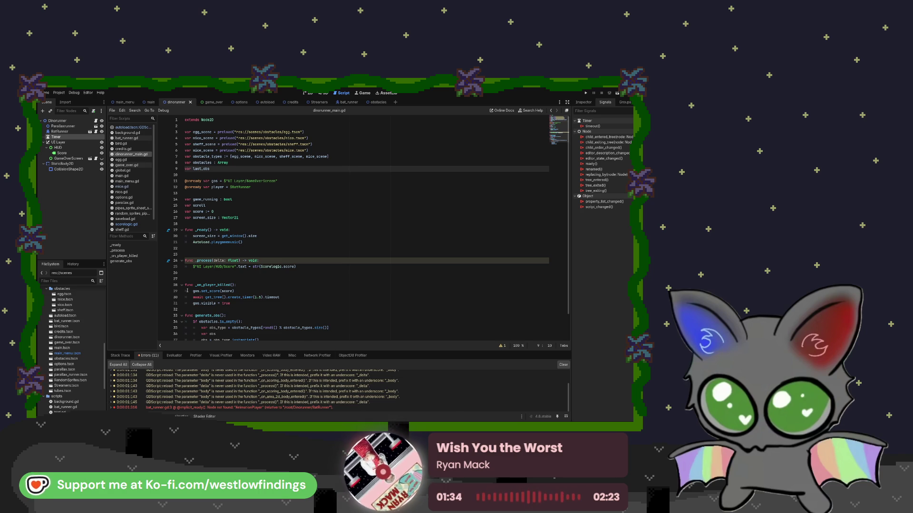
{"action": "double_click", "coordinate": [227, 408]}
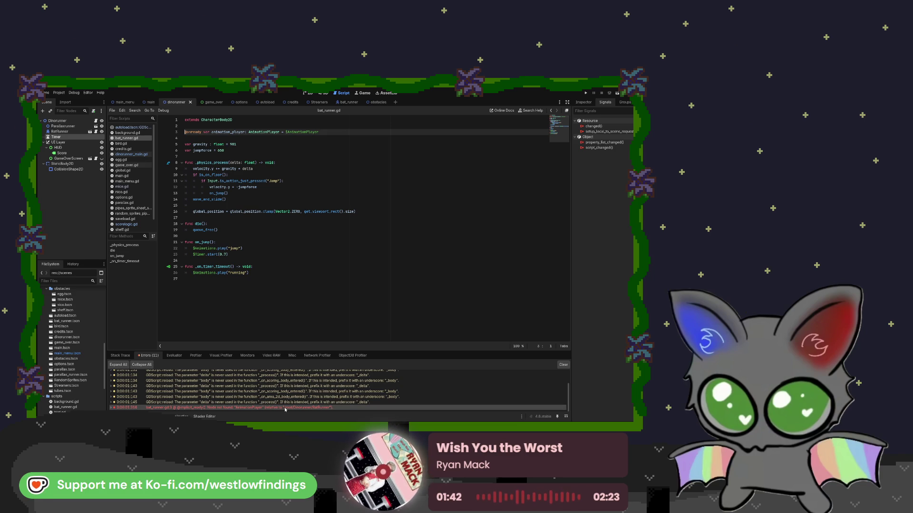
Select the BatRunner node, rerun the game, and return to dinorunner_main.gd
{"action": "left_click", "coordinate": [79, 132]}
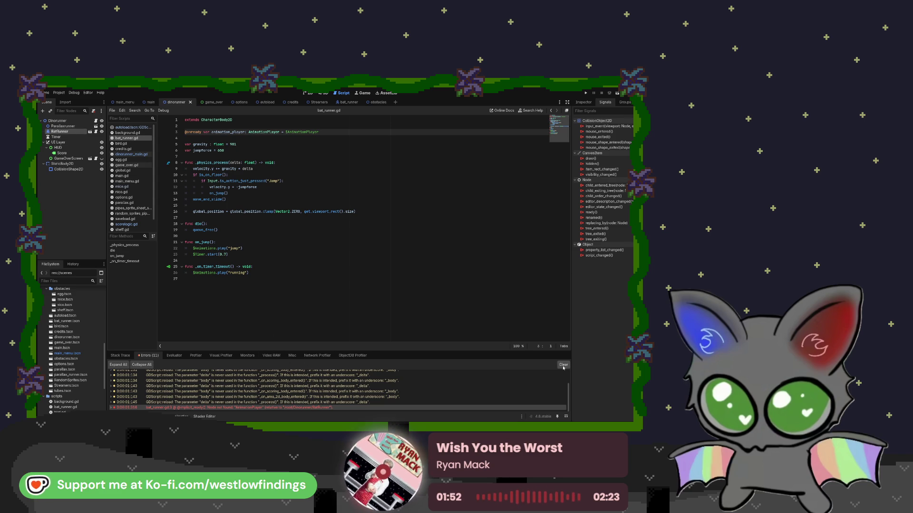
{"action": "key", "text": "F5"}
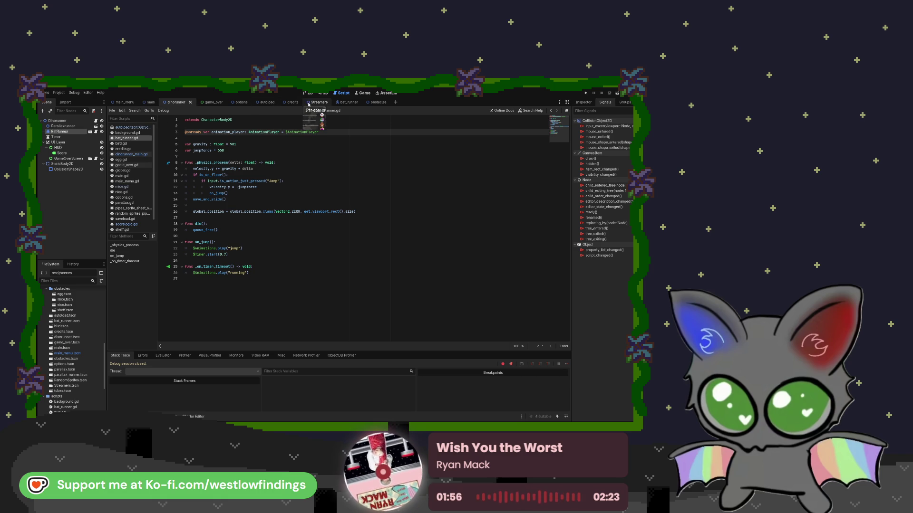
{"action": "left_click", "coordinate": [135, 156]}
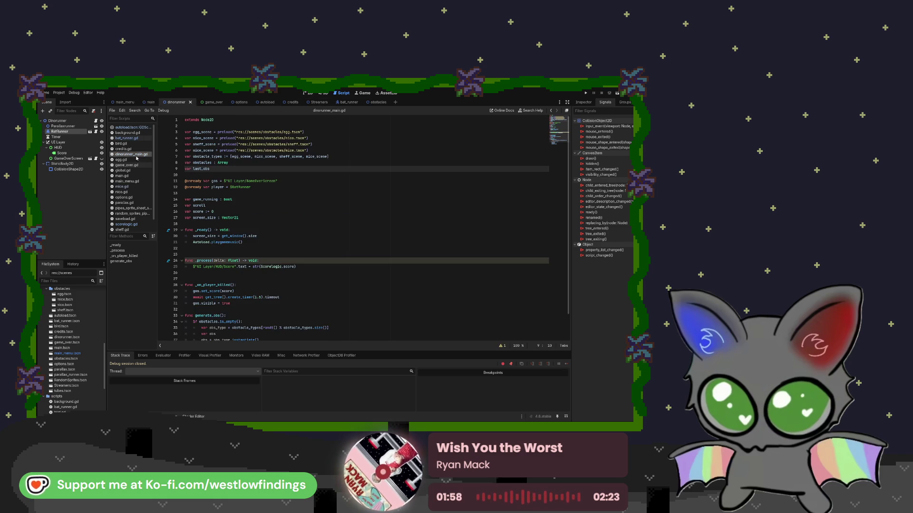
Add var obs_height = obs.get_node("Sprite2D").texture.get_height() after the instantiate line
{"action": "scroll", "coordinate": [343, 301], "scroll_direction": "down", "scroll_amount": 2}
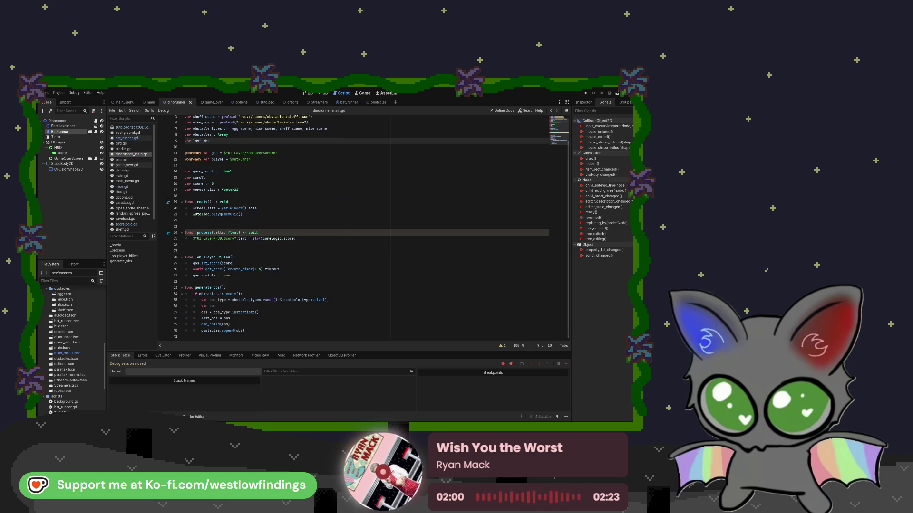
{"action": "key", "text": "ctrl+minus"}
{"action": "key", "text": "ctrl+minus"}
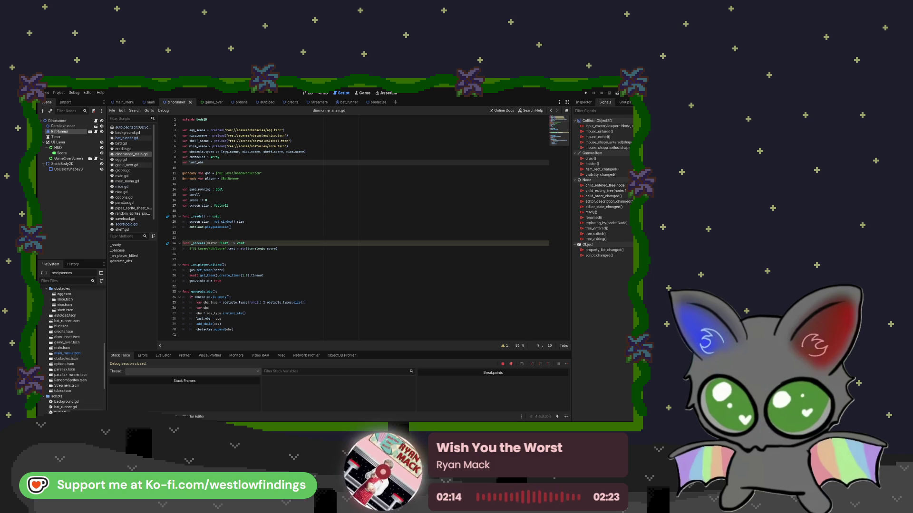
{"action": "left_click", "coordinate": [265, 330]}
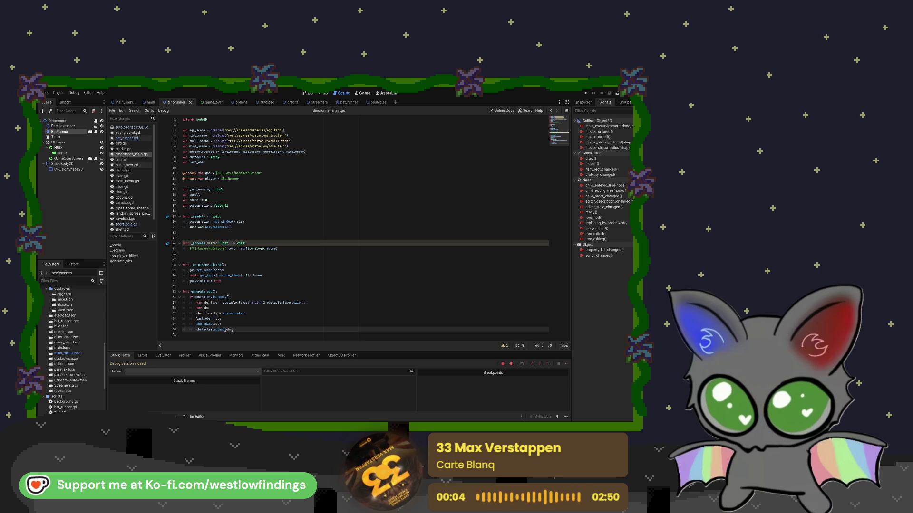
{"action": "key", "text": "ctrl+equal"}
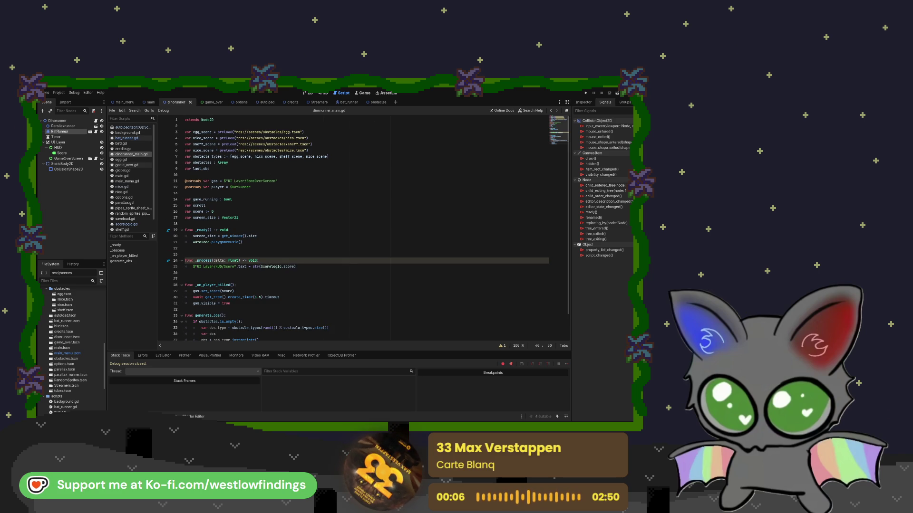
{"action": "key", "text": "ctrl+equal"}
{"action": "left_click", "coordinate": [266, 312]}
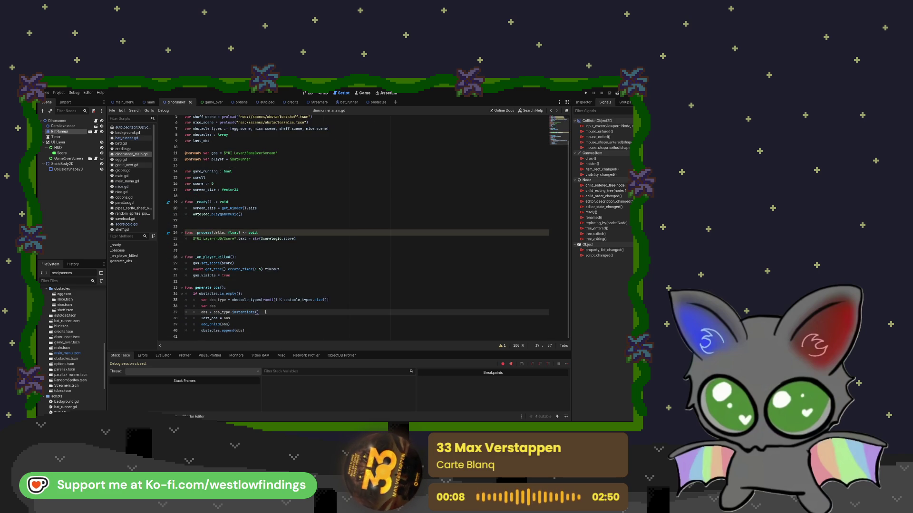
{"action": "key", "text": "Return"}
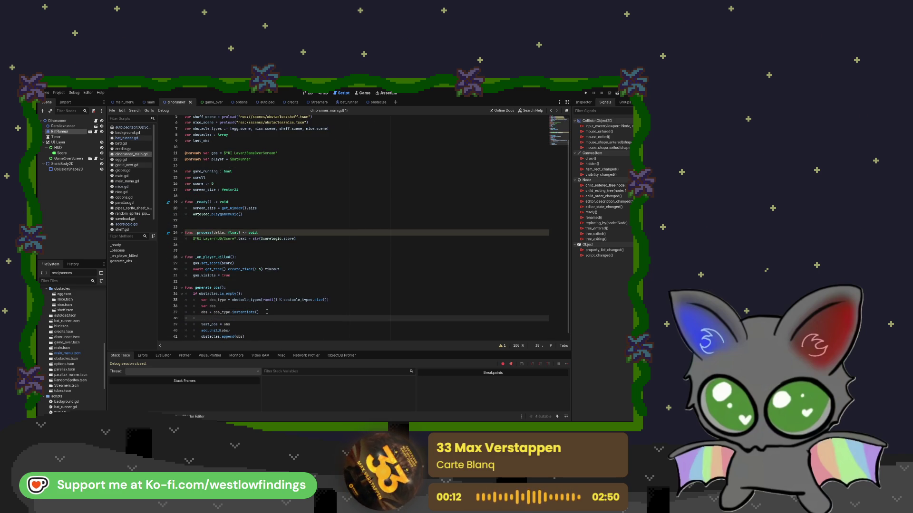
{"action": "type", "text": "var o"}
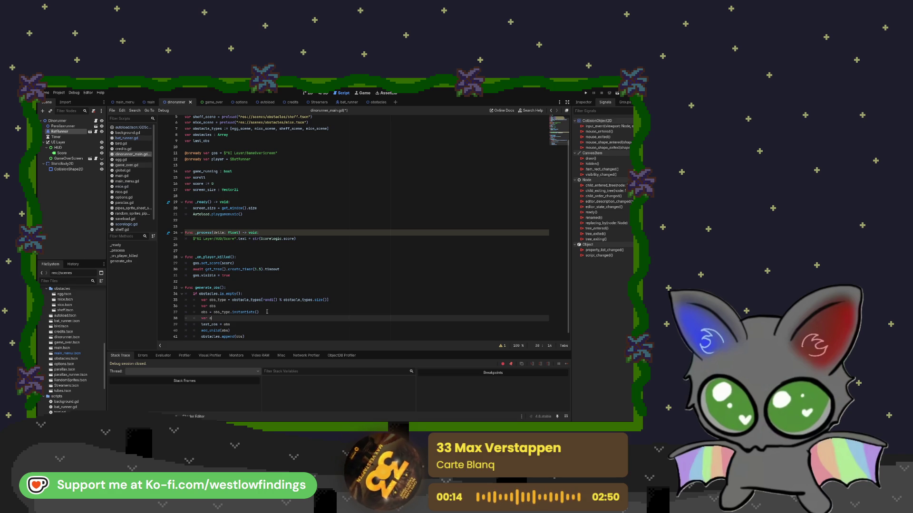
{"action": "type", "text": "bs_"}
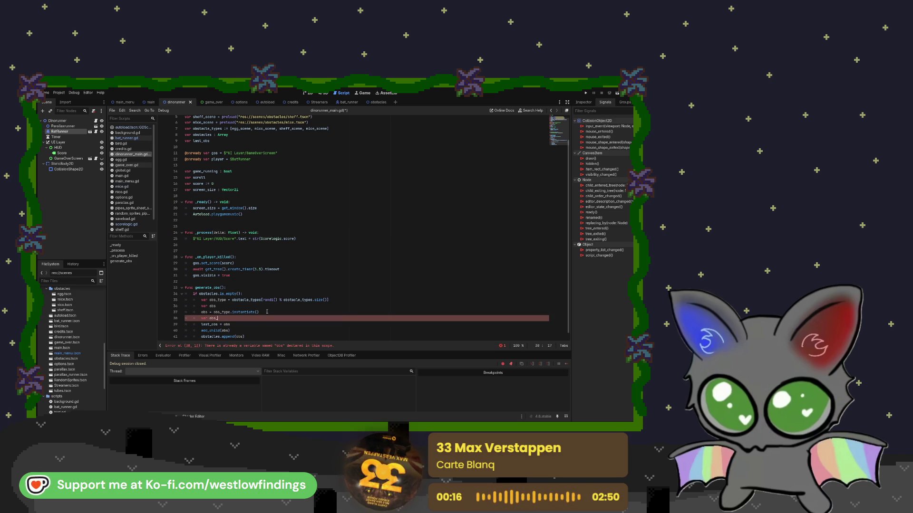
{"action": "type", "text": "height"}
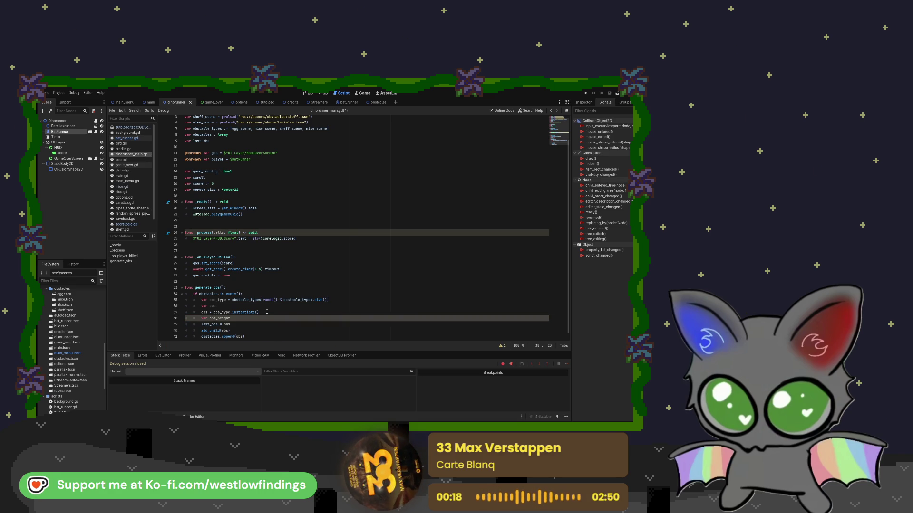
{"action": "type", "text": " = o"}
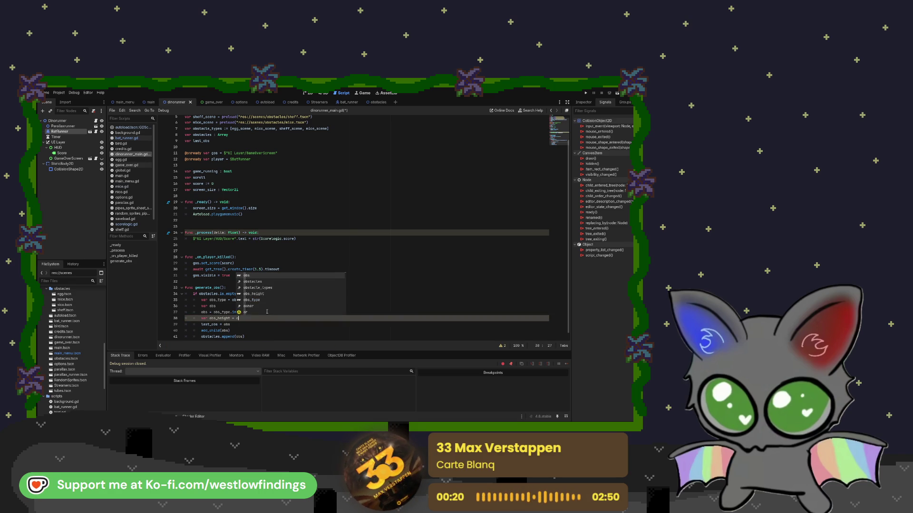
{"action": "type", "text": "bs.get"}
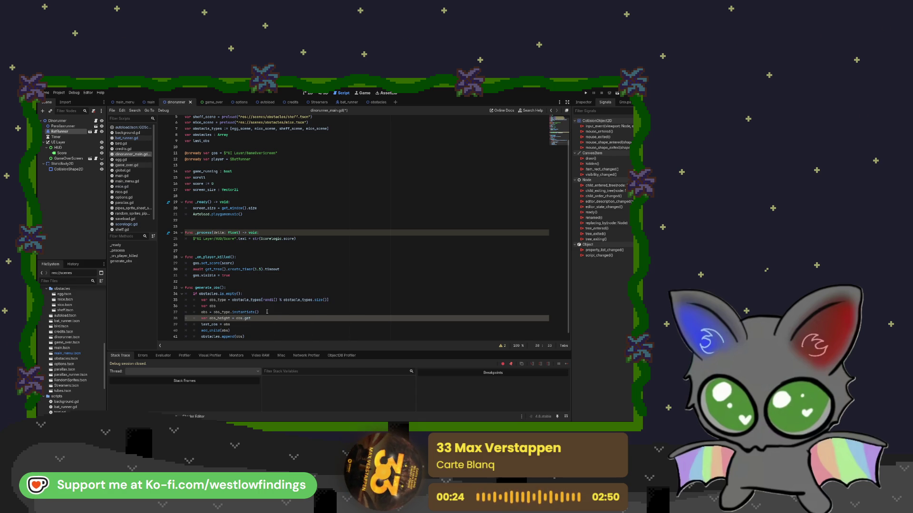
{"action": "type", "text": "_node("}
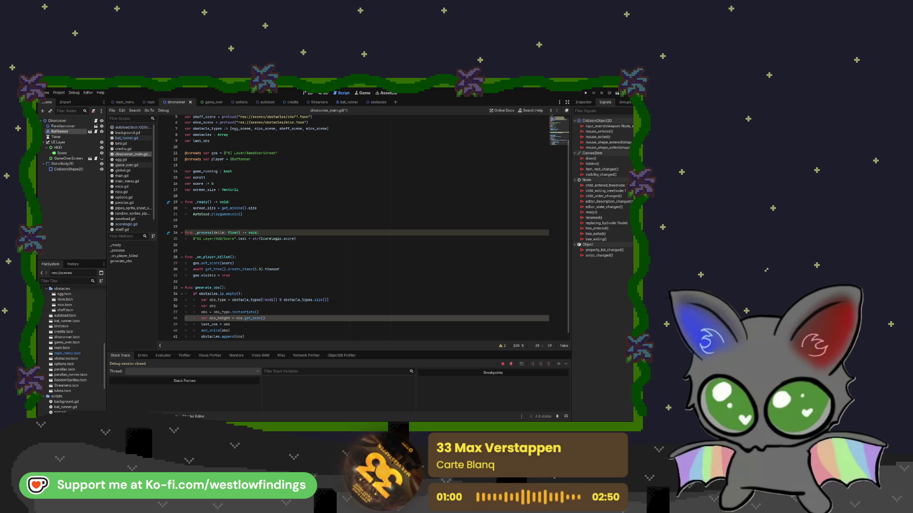
{"action": "type", "text": "\"Sprite2D"}
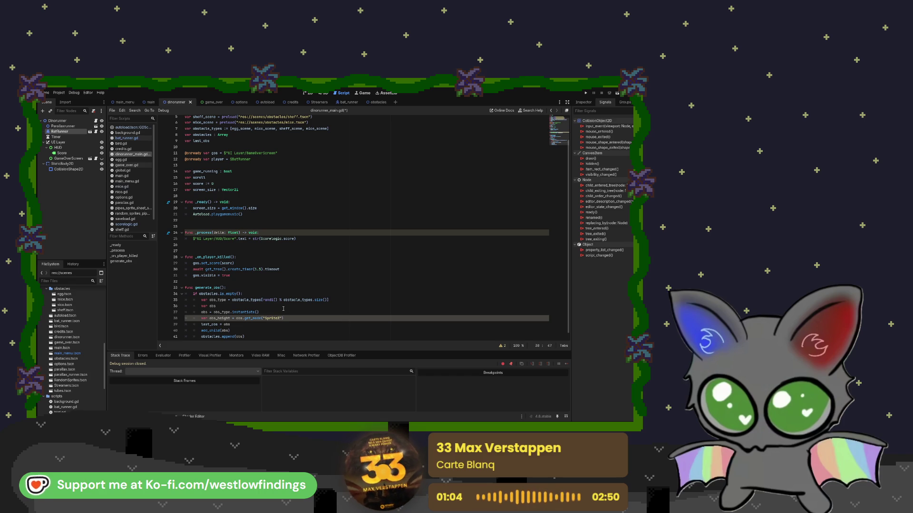
{"action": "type", "text": "\")"}
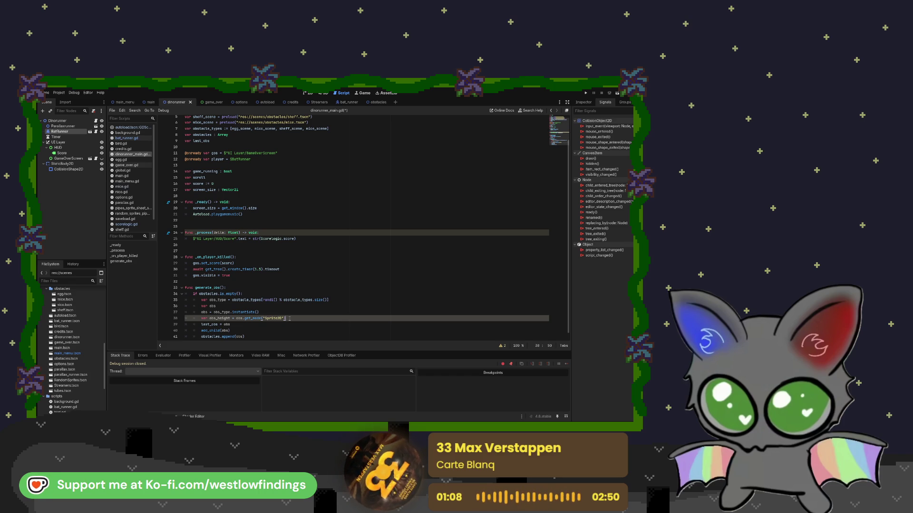
{"action": "type", "text": ".texture"}
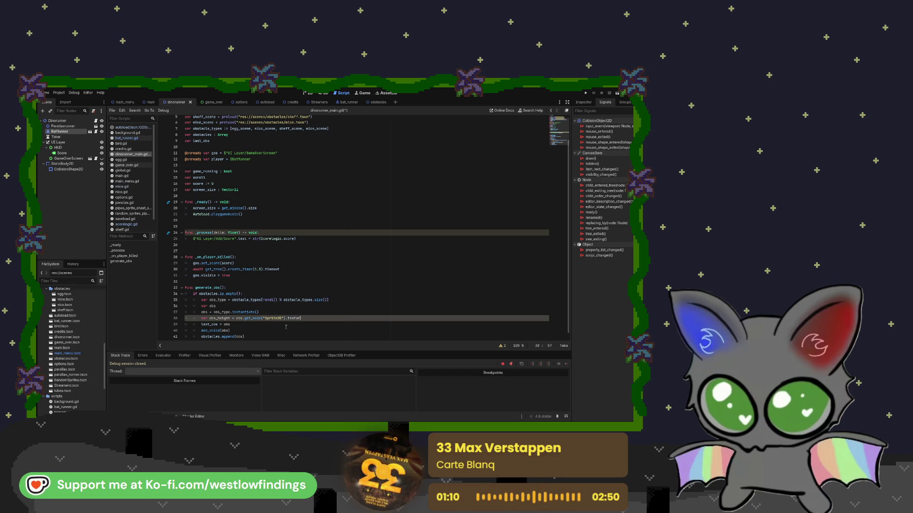
{"action": "type", "text": ".get"}
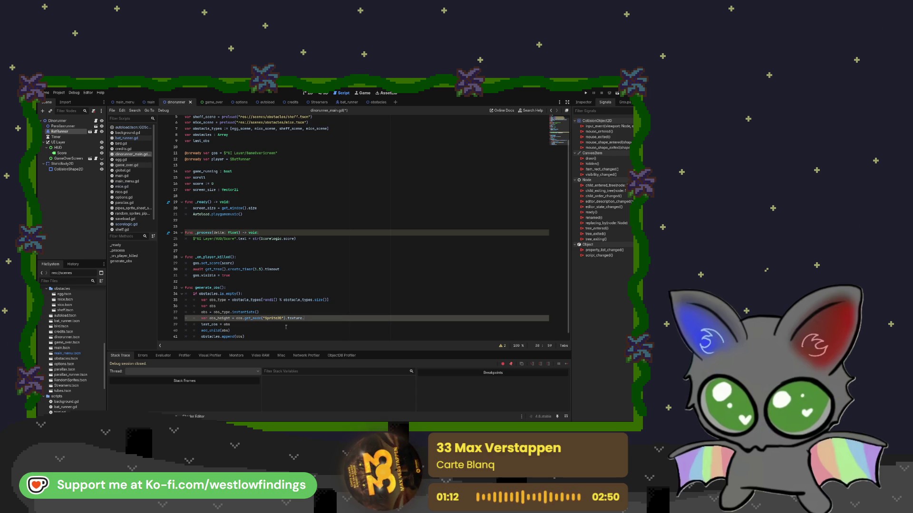
{"action": "type", "text": "_height("}
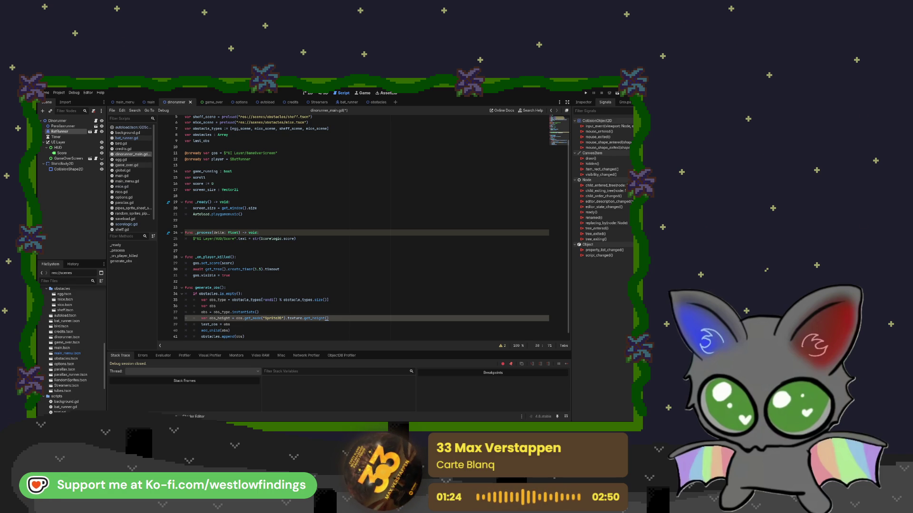
Add var obs_scale = obs.get_node("Sprite2D").scale after the obs_height line
{"action": "key", "text": "Return"}
{"action": "type", "text": "var ob"}
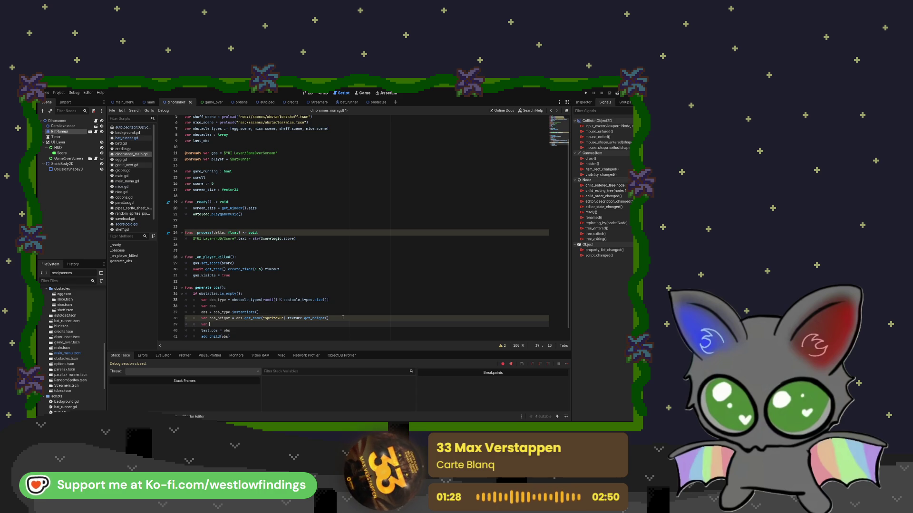
{"action": "type", "text": "s"}
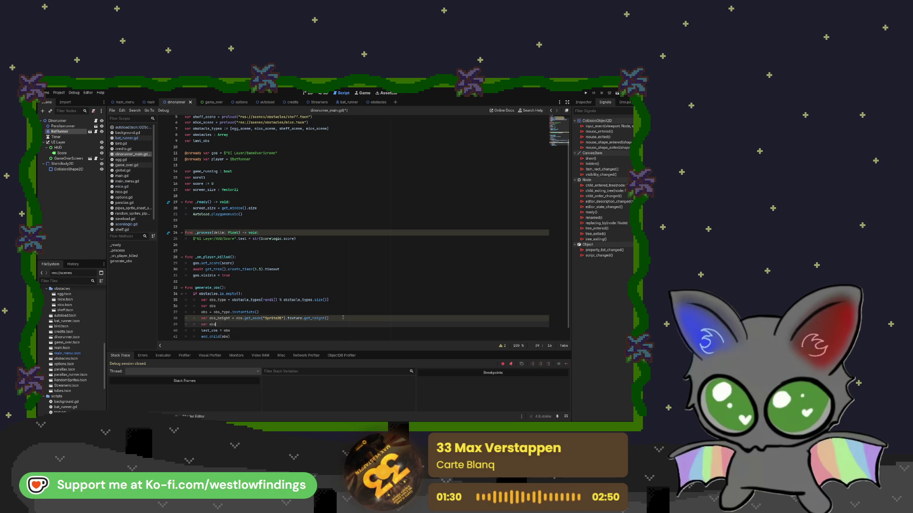
{"action": "type", "text": "_scale"}
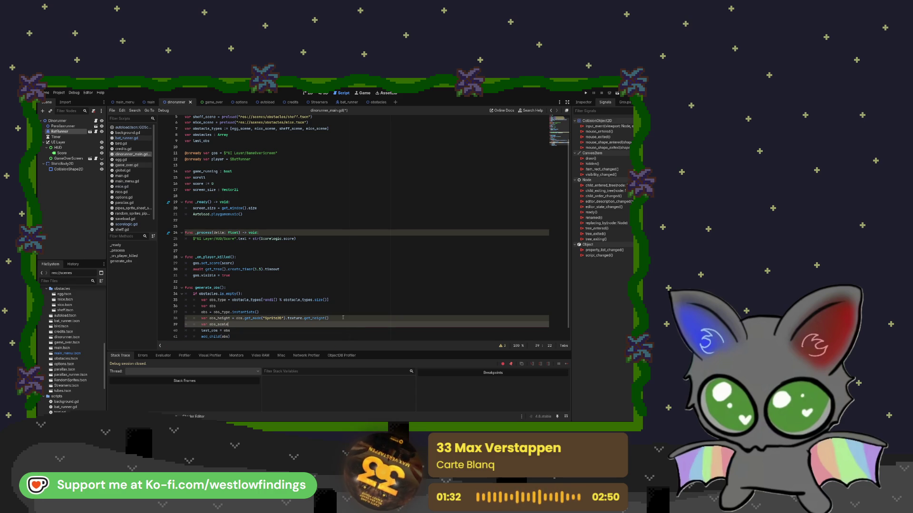
{"action": "type", "text": " = obs"}
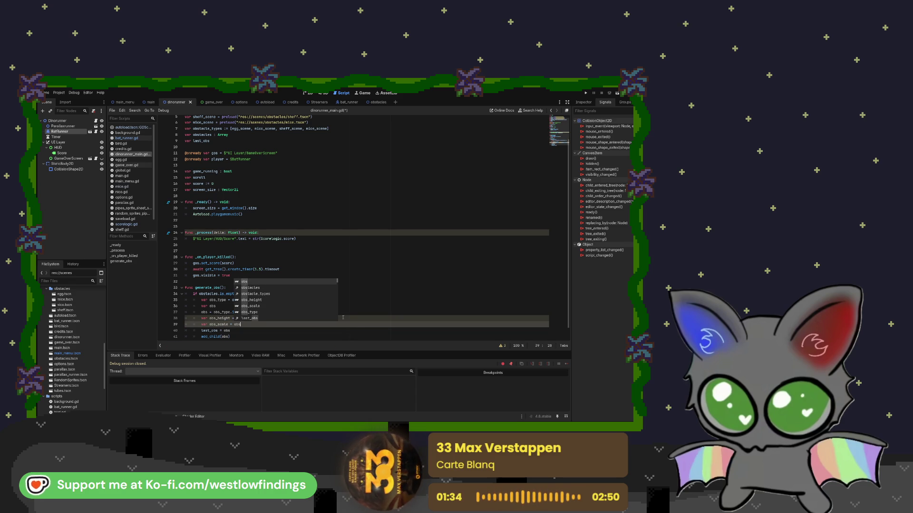
{"action": "key", "text": "Escape"}
{"action": "type", "text": ".get"}
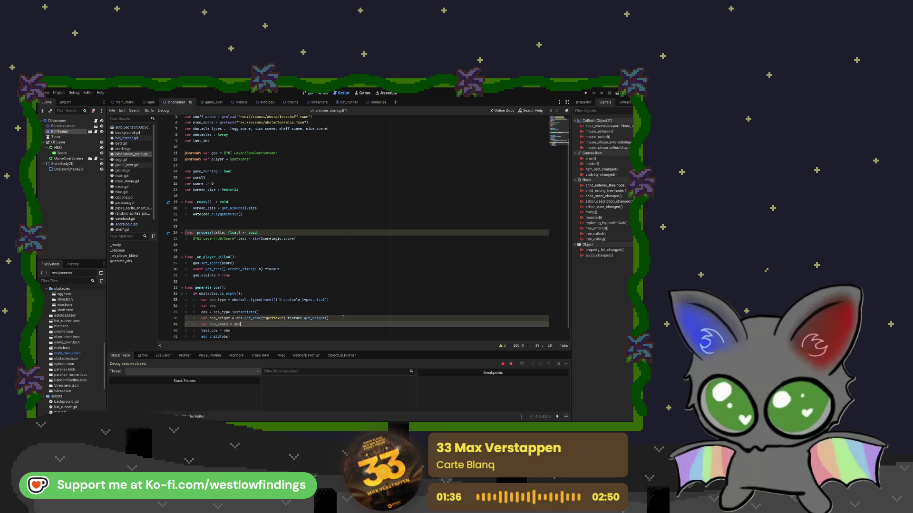
{"action": "type", "text": "_node"}
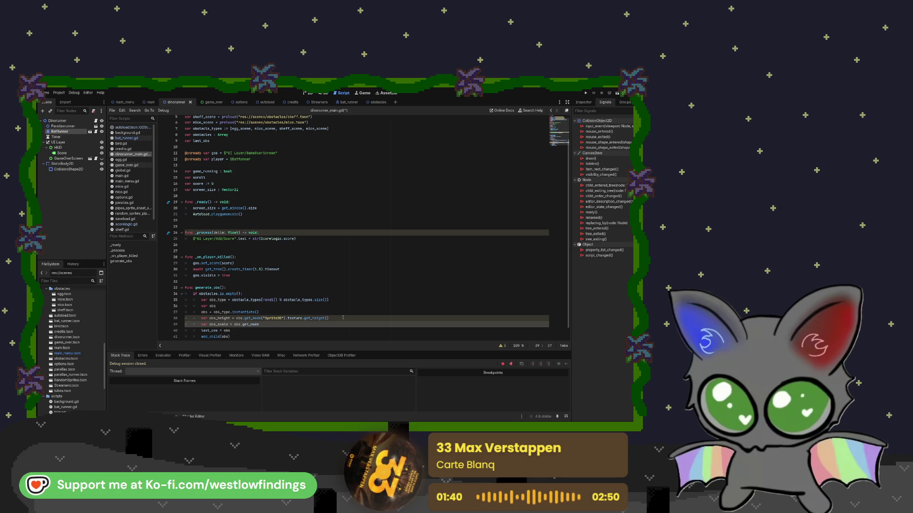
{"action": "type", "text": "(\"S"}
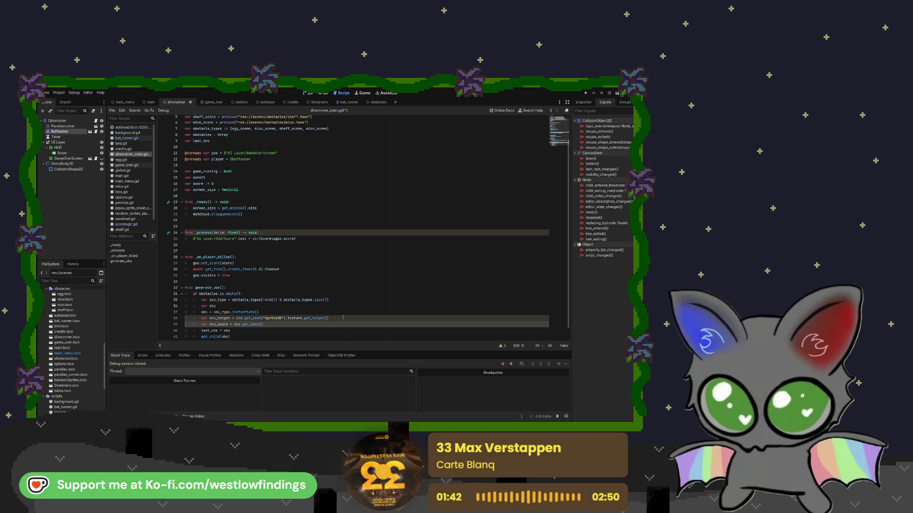
{"action": "type", "text": "prite2D"}
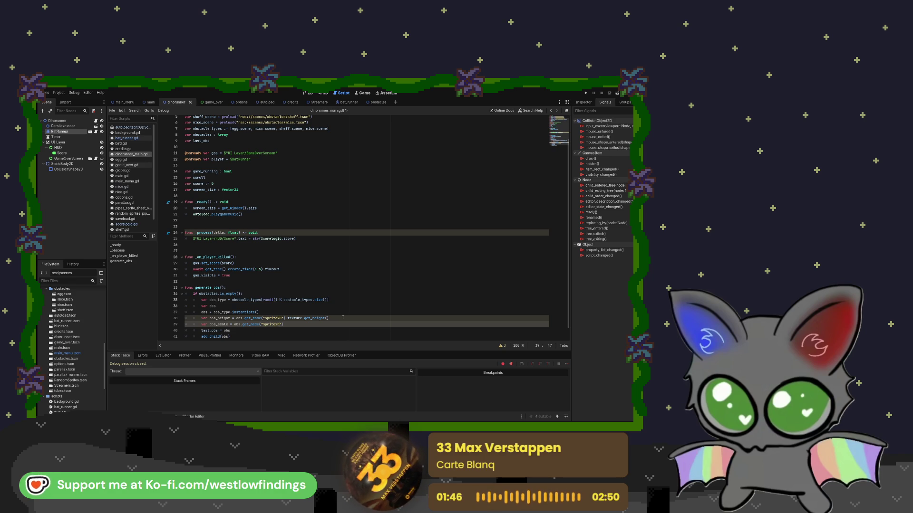
{"action": "type", "text": "\").scale"}
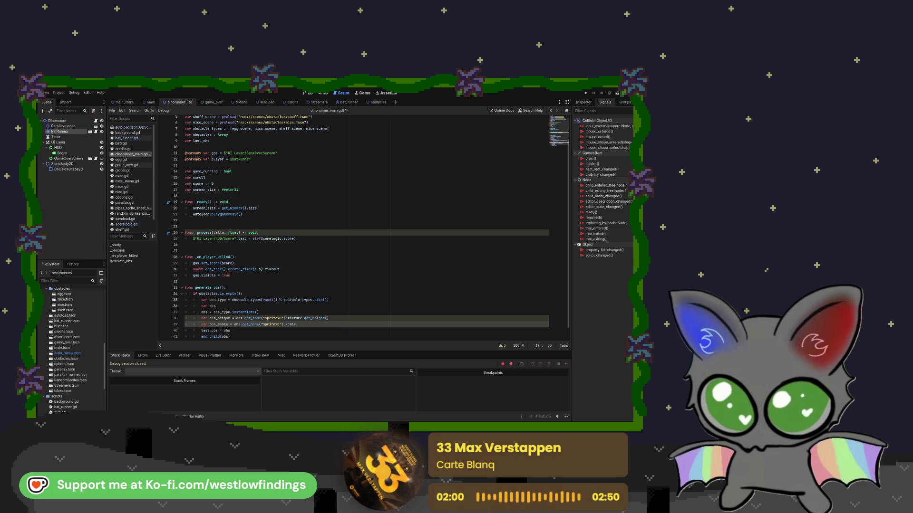
Insert a blank line below the screen_size declaration near the top of the script
{"action": "scroll", "coordinate": [361, 228], "scroll_direction": "up", "scroll_amount": 2}
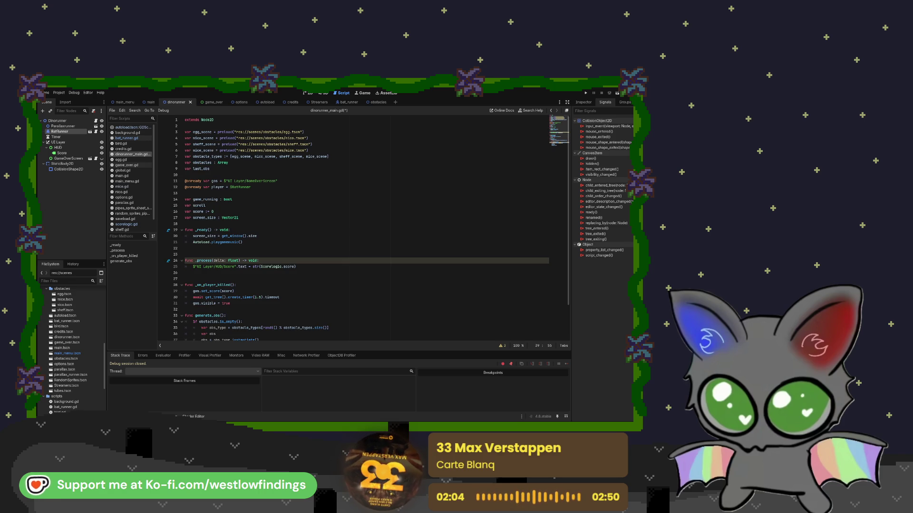
{"action": "left_click", "coordinate": [228, 171]}
{"action": "key", "text": "Down"}
{"action": "left_click", "coordinate": [252, 220]}
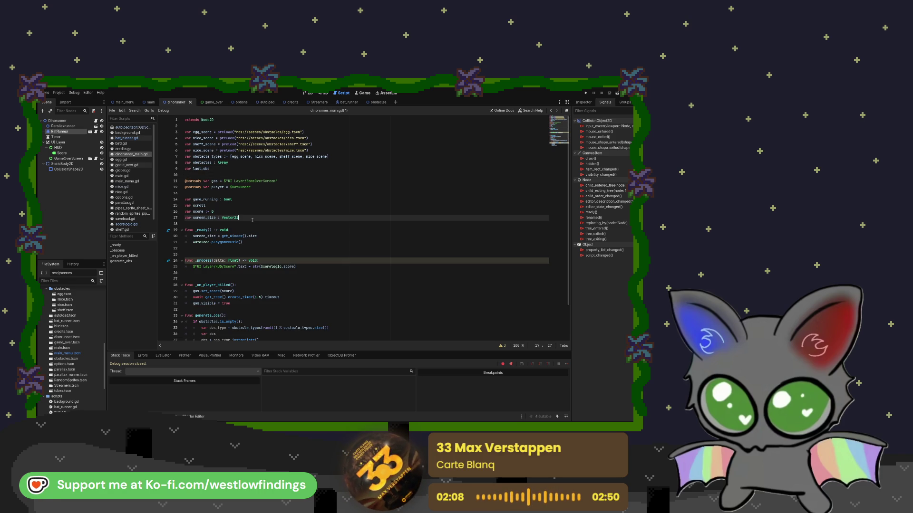
{"action": "key", "text": "Return"}
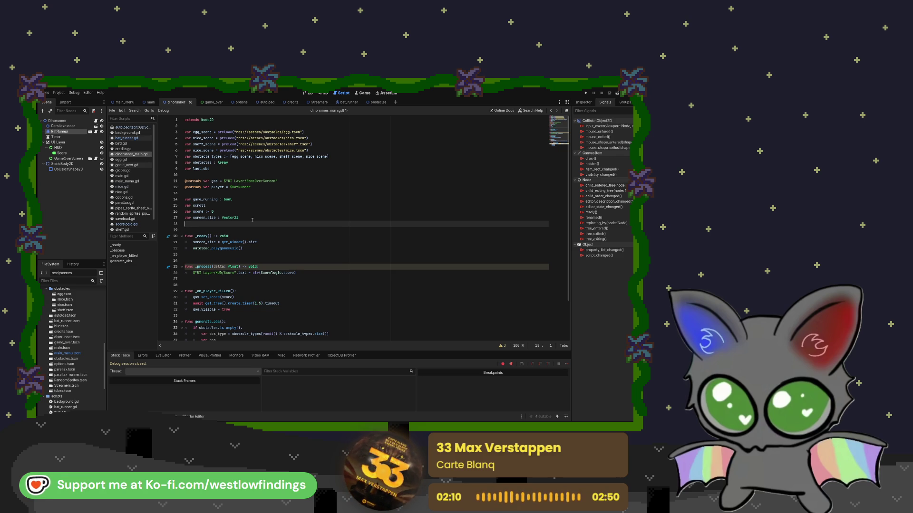
Declare var ground_height : int on the new line below screen_size
{"action": "type", "text": "var"}
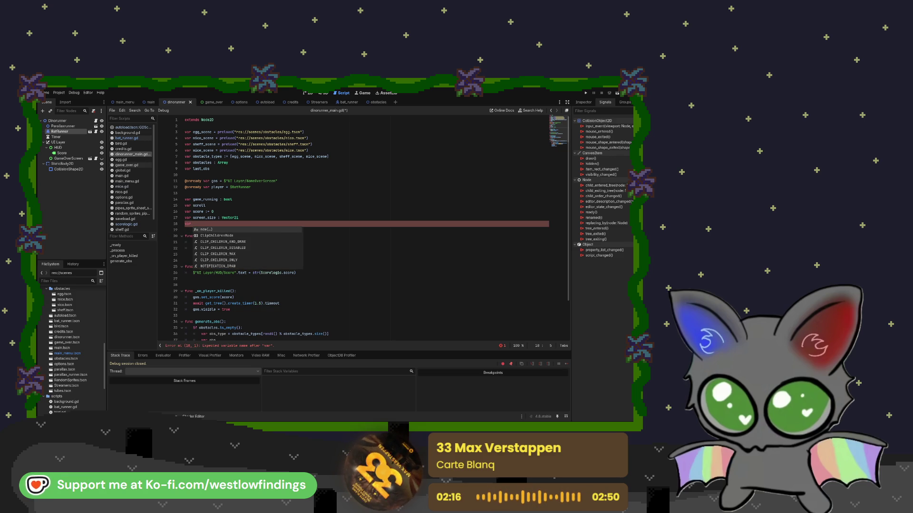
{"action": "type", "text": "grou"}
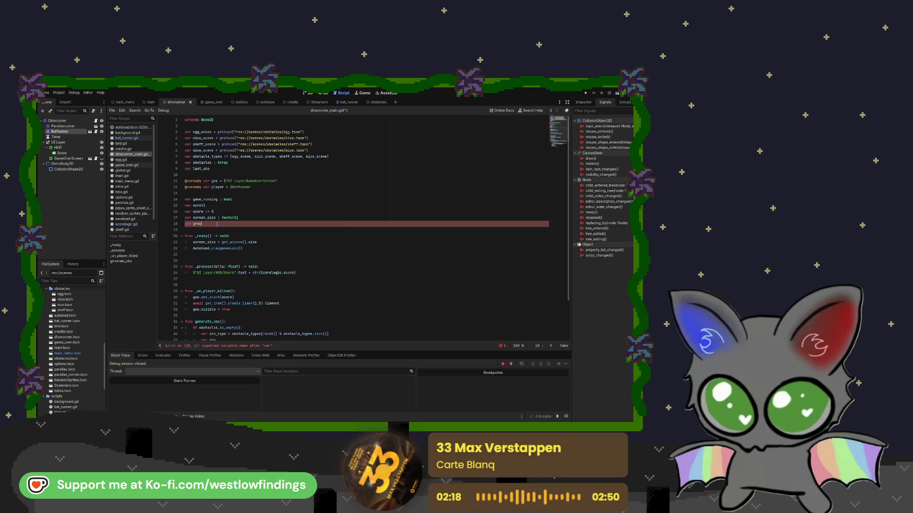
{"action": "type", "text": "nd_height : "}
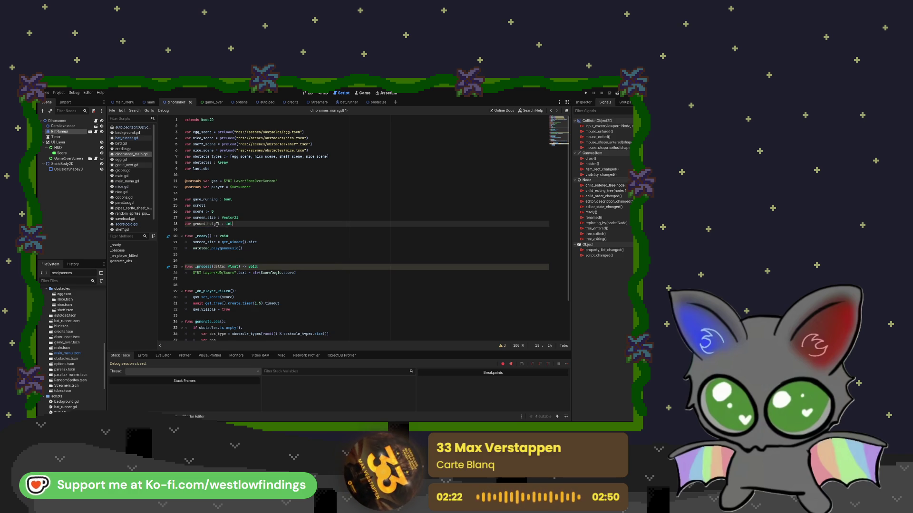
{"action": "type", "text": "int"}
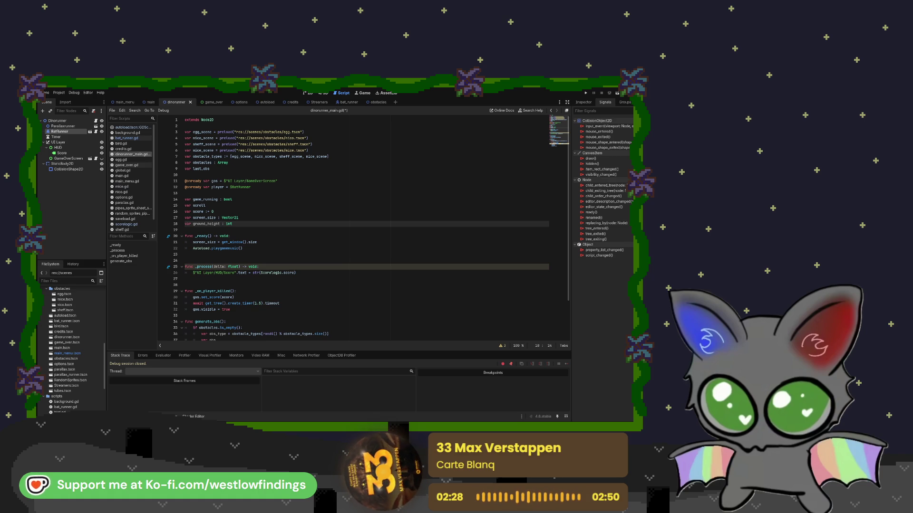
{"action": "left_click", "coordinate": [266, 242]}
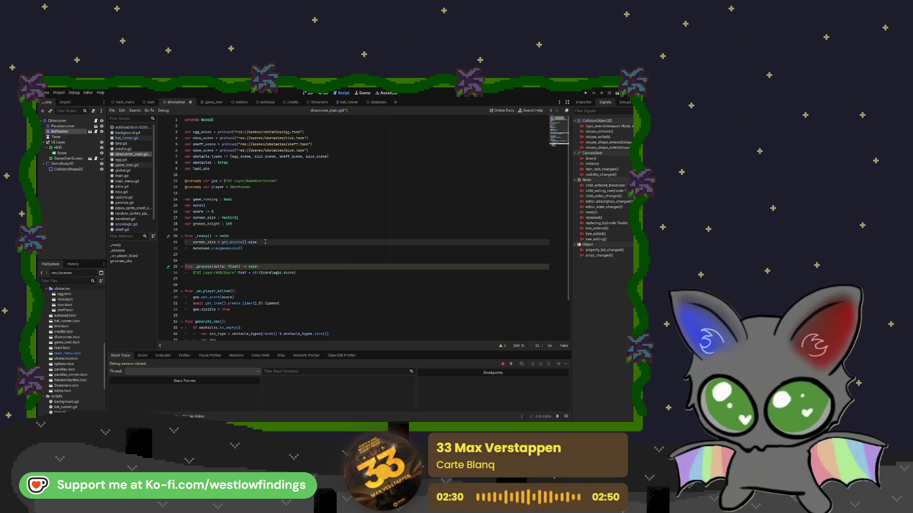
Start a ground_height = assignment on a new line in _ready after screen_size is set
{"action": "key", "text": "Return"}
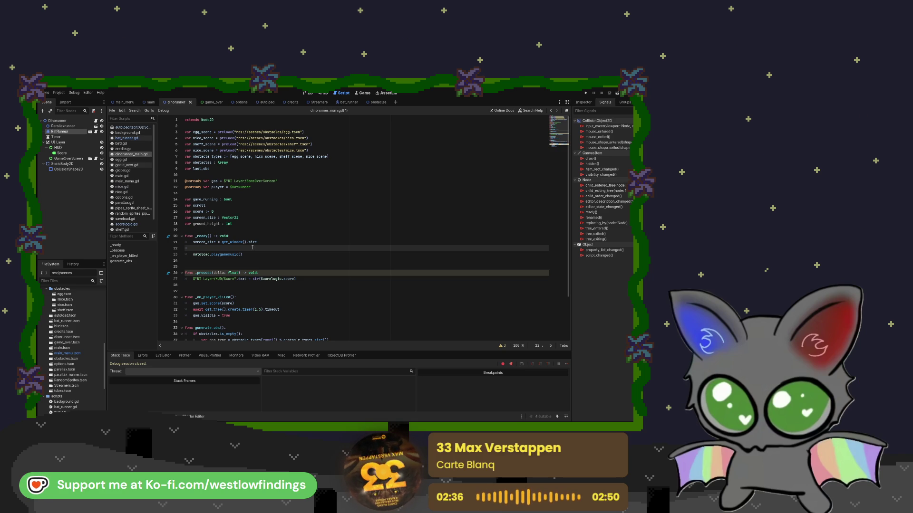
{"action": "type", "text": "ground_height"}
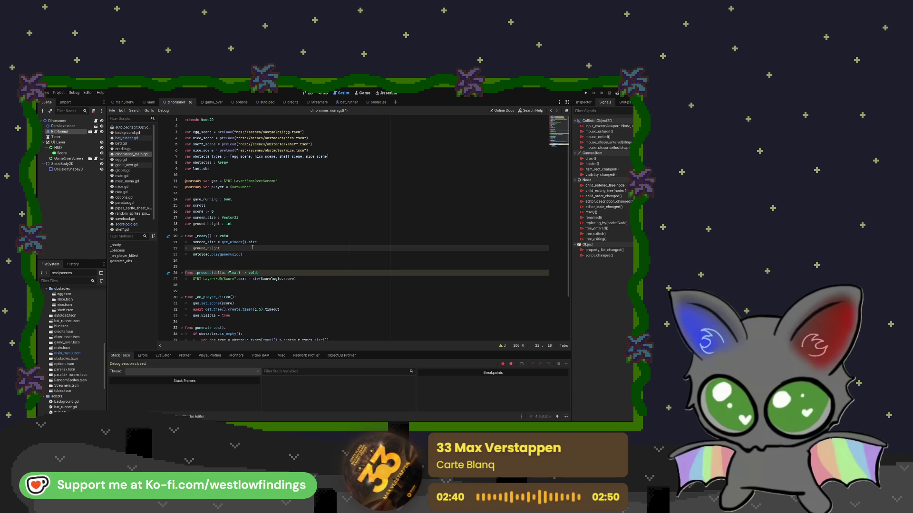
{"action": "type", "text": " ="}
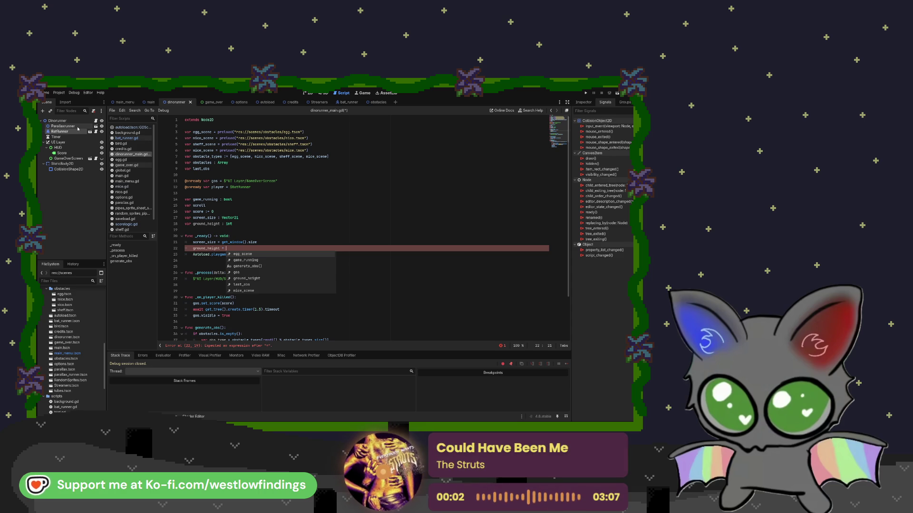
{"action": "key", "text": "Escape"}
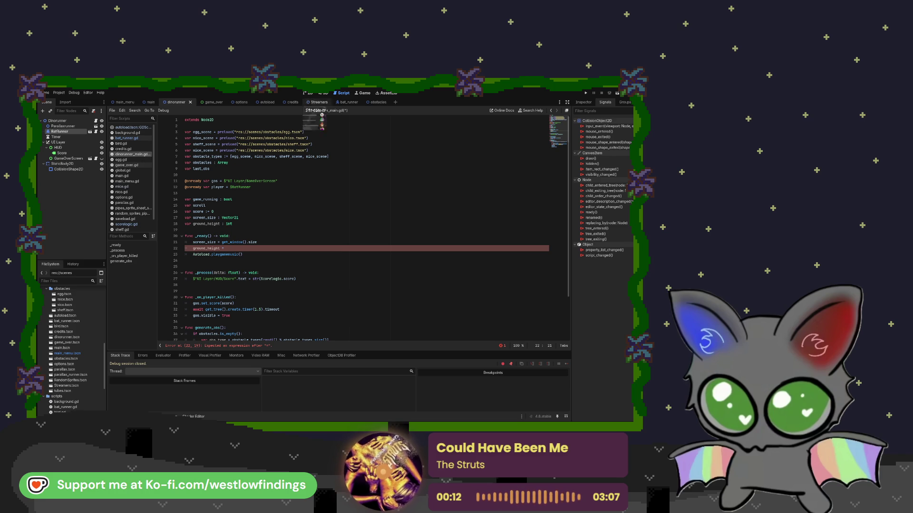
{"action": "left_click", "coordinate": [82, 164]}
{"action": "left_click", "coordinate": [84, 170]}
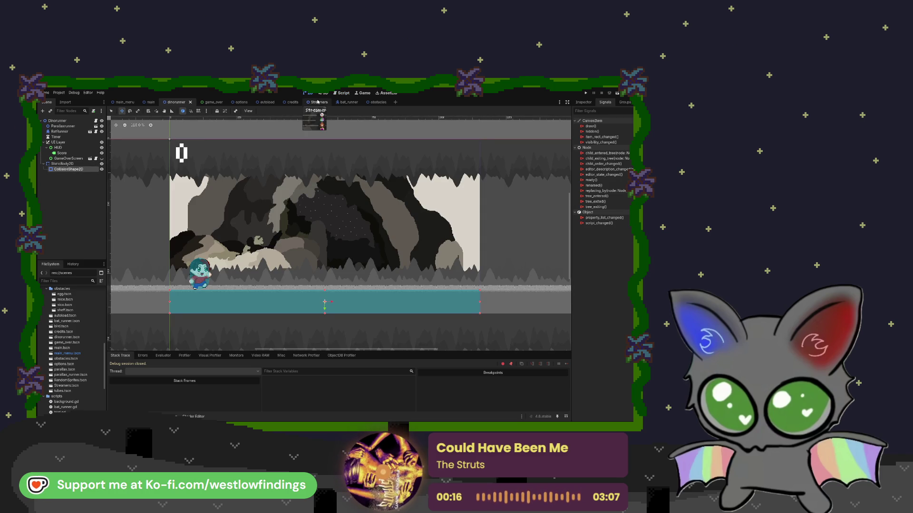
{"action": "left_click", "coordinate": [342, 92]}
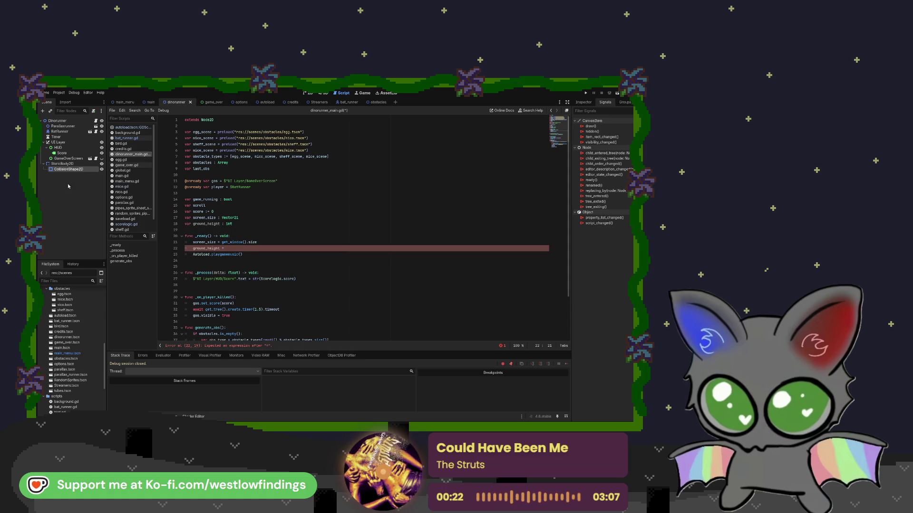
{"action": "mouse_move", "coordinate": [67, 165]}
{"action": "left_mouse_down"}
{"action": "mouse_move", "coordinate": [252, 232]}
{"action": "mouse_move", "coordinate": [259, 248]}
{"action": "left_mouse_up"}
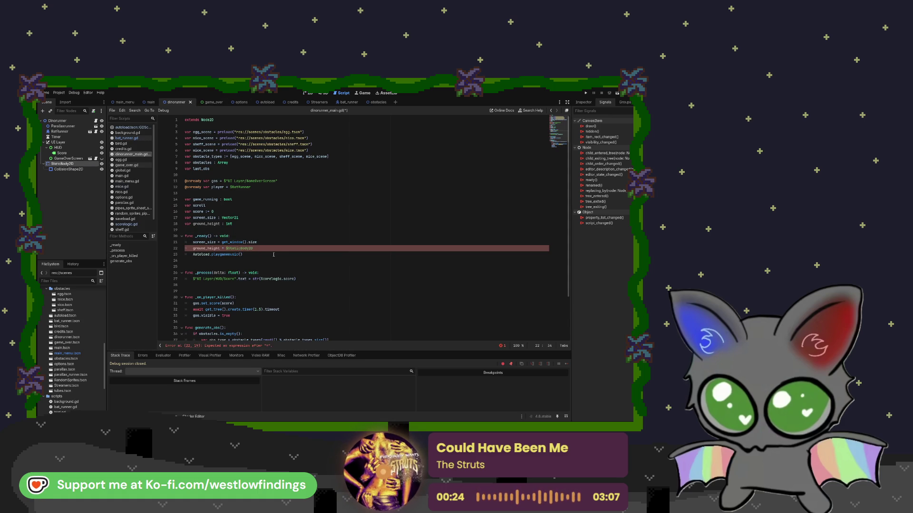
Finish ground_height as $StaticBody2D.get_node("CollisionShape2D").texture.get_height()
{"action": "type", "text": ".get_node("}
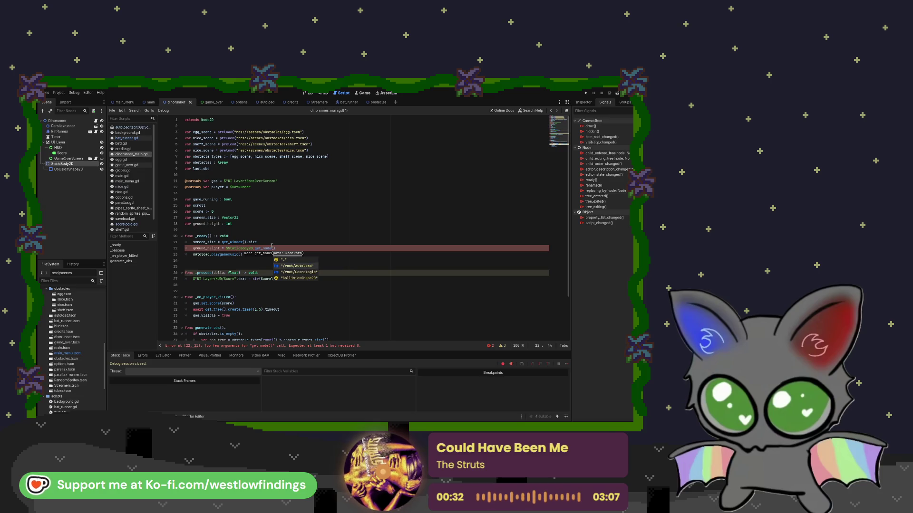
{"action": "key", "text": "Down"}
{"action": "key", "text": "Down"}
{"action": "key", "text": "Down"}
{"action": "key", "text": "Return"}
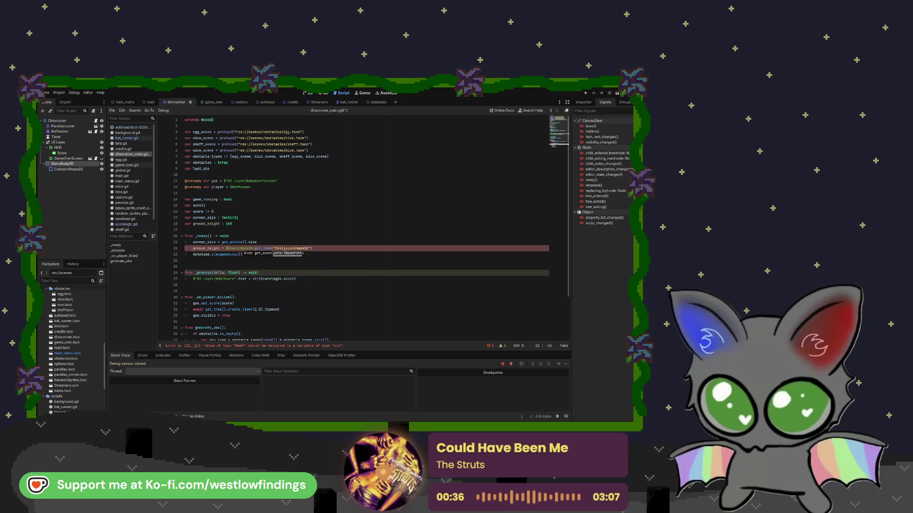
{"action": "key", "text": "Left"}
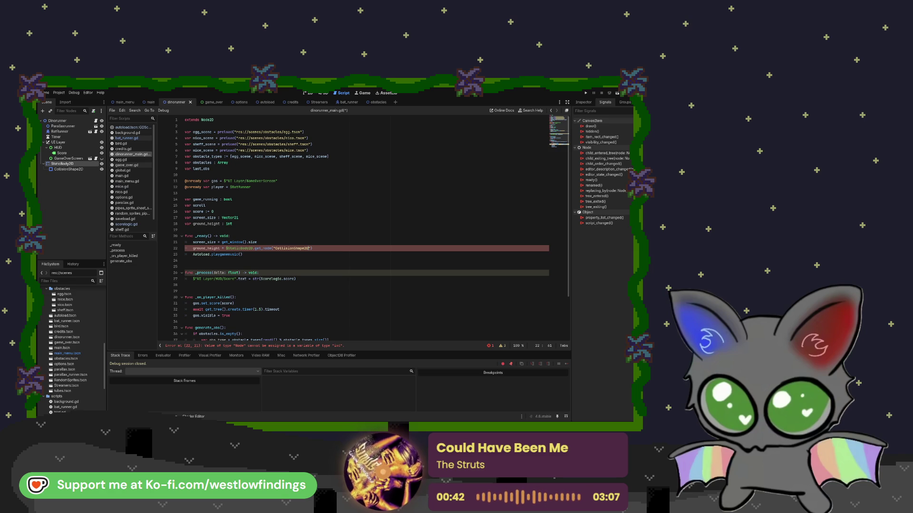
{"action": "left_click", "coordinate": [322, 248]}
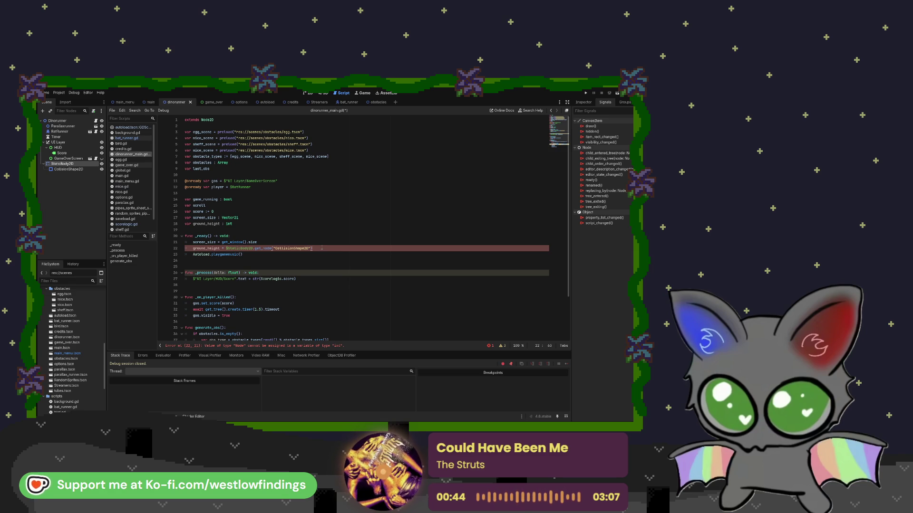
{"action": "type", "text": ".textu"}
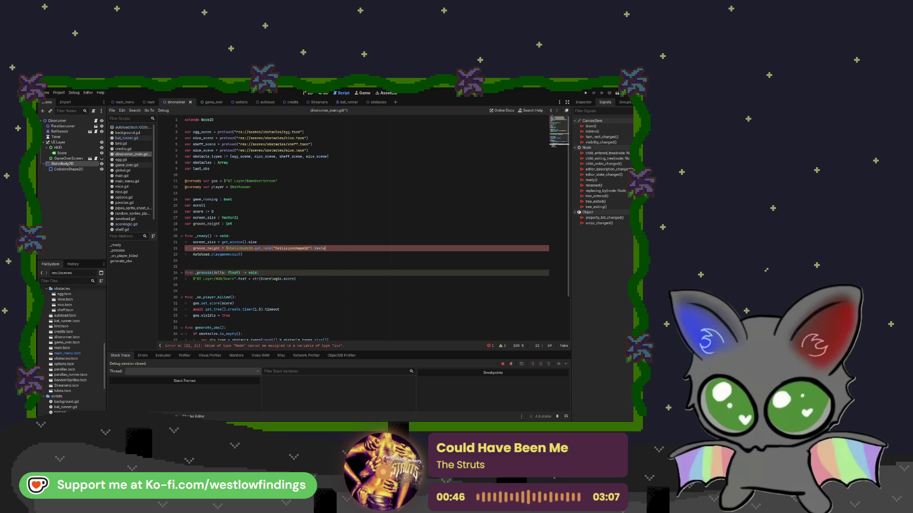
{"action": "type", "text": "re.get"}
{"action": "type", "text": "_heig"}
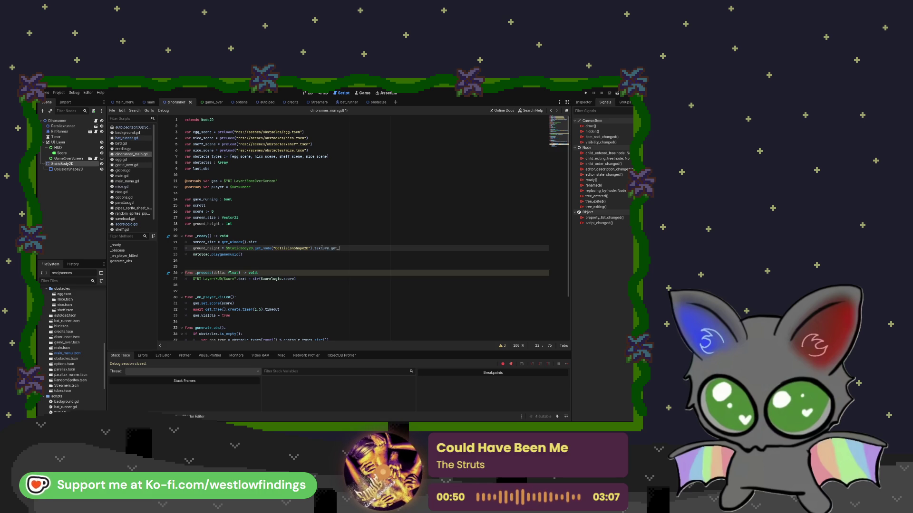
{"action": "key", "text": "BackSpace"}
{"action": "key", "text": "BackSpace"}
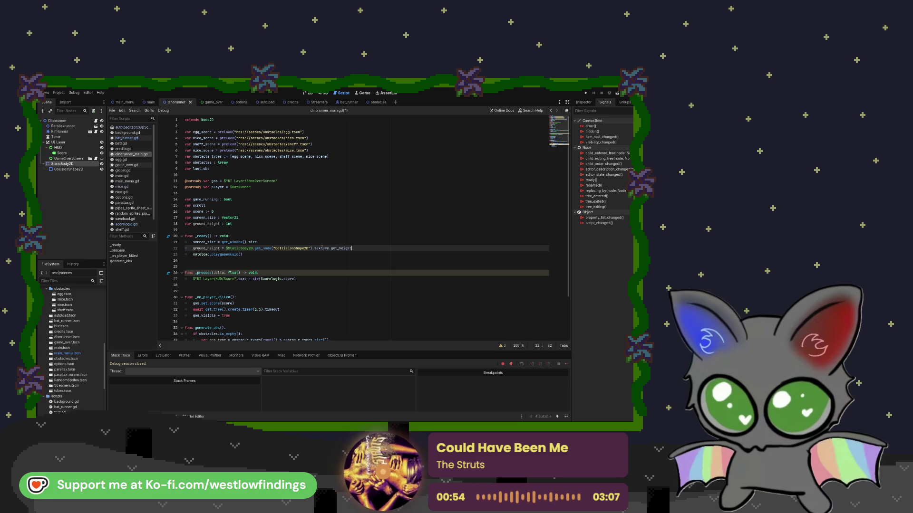
{"action": "type", "text": "("}
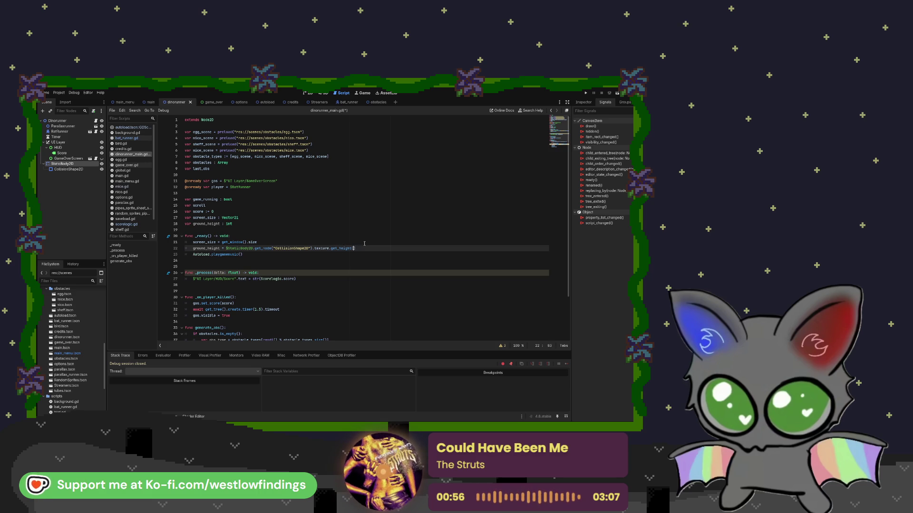
{"action": "left_click", "coordinate": [368, 250]}
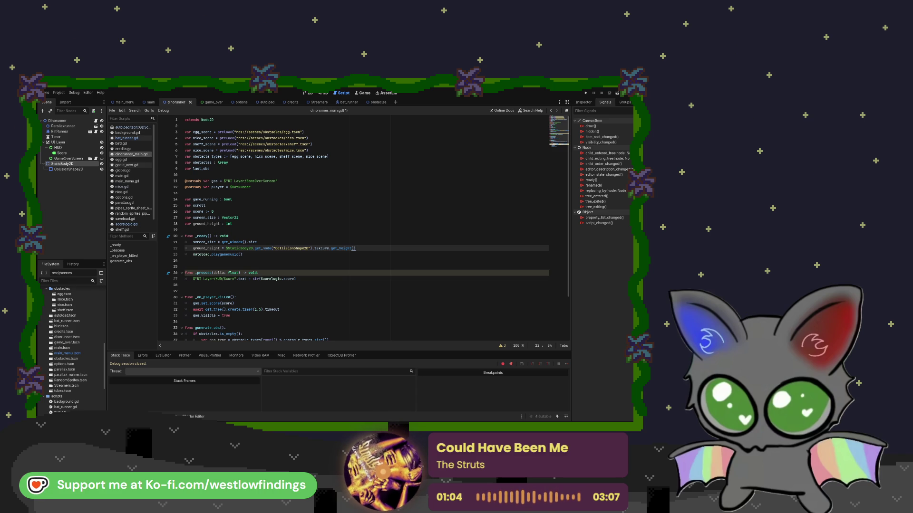
{"action": "scroll", "coordinate": [362, 228], "scroll_direction": "down", "scroll_amount": 3}
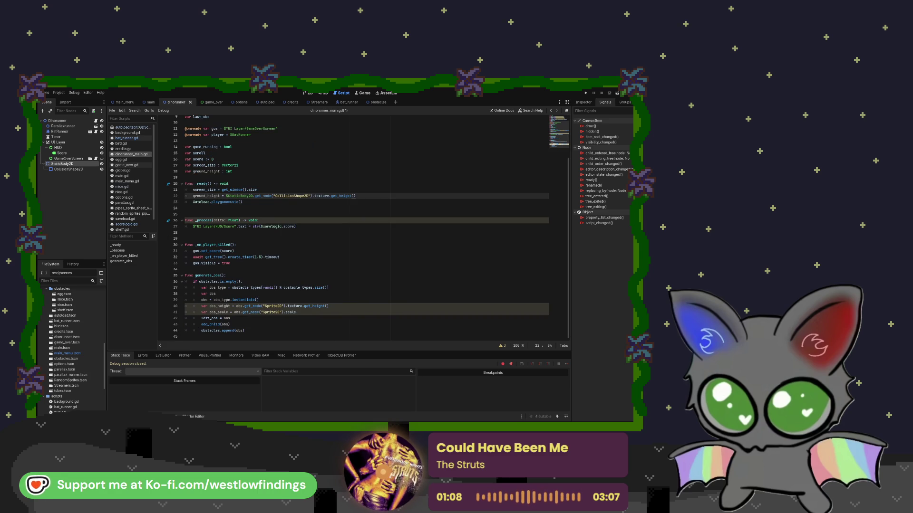
Add var obs_x : int = screen_size.x + score + 100 below the obs_scale line
{"action": "left_click", "coordinate": [322, 313]}
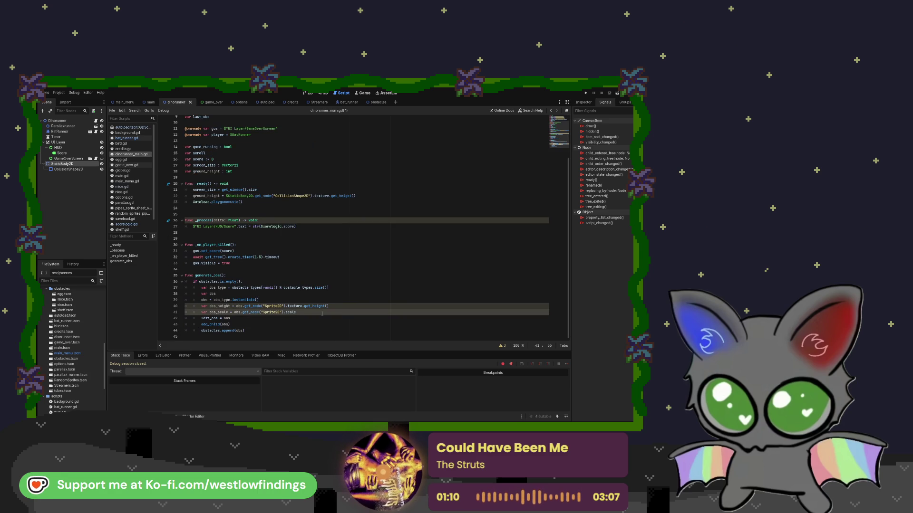
{"action": "key", "text": "Return"}
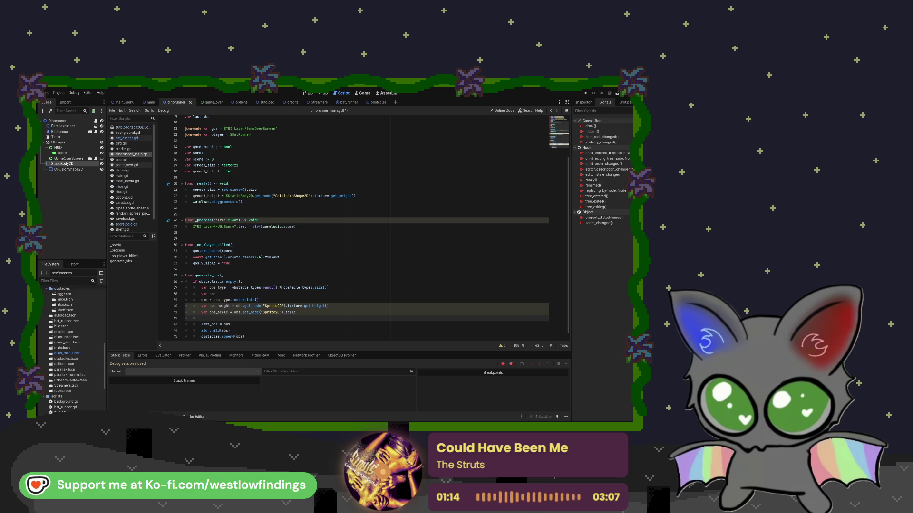
{"action": "type", "text": "var "}
{"action": "type", "text": "d"}
{"action": "type", "text": "_"}
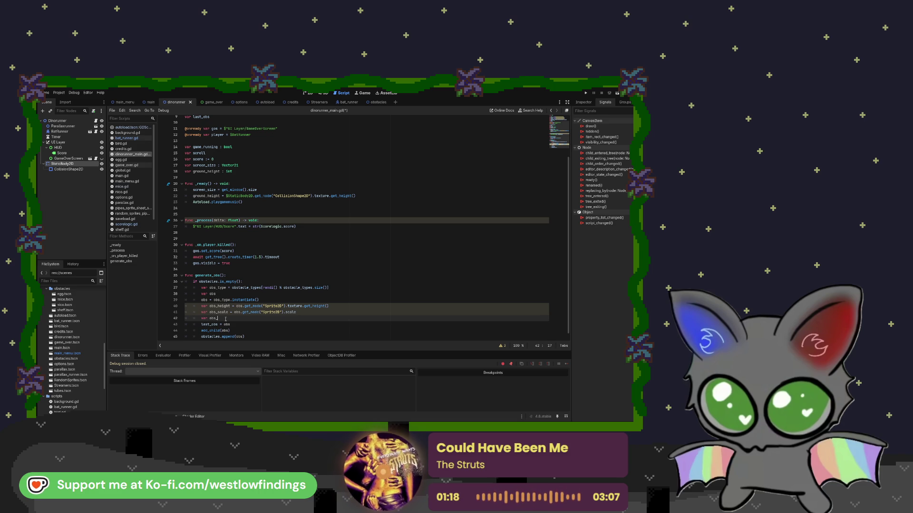
{"action": "type", "text": "x :"}
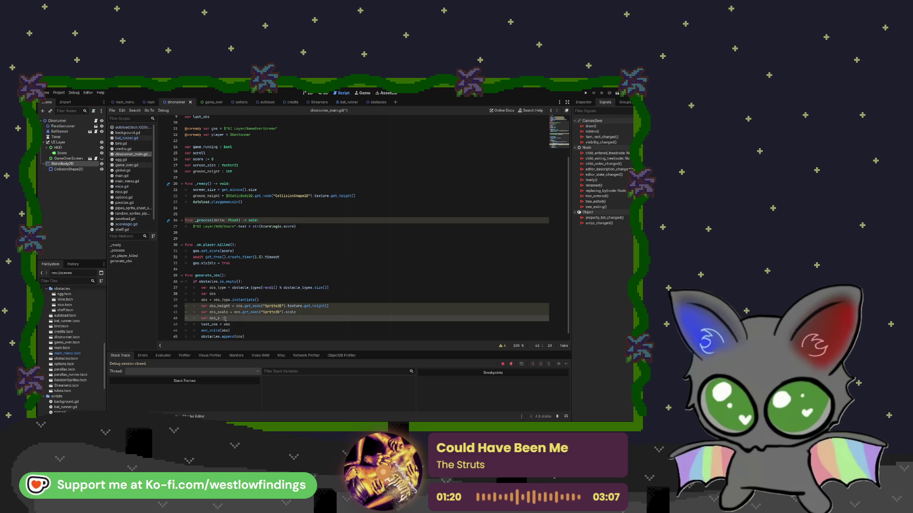
{"action": "type", "text": " int = screen"}
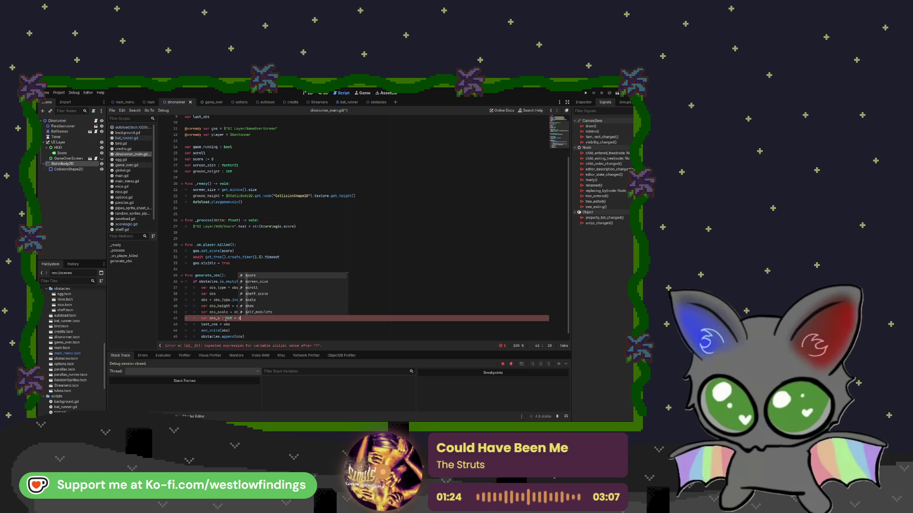
{"action": "key", "text": "Return"}
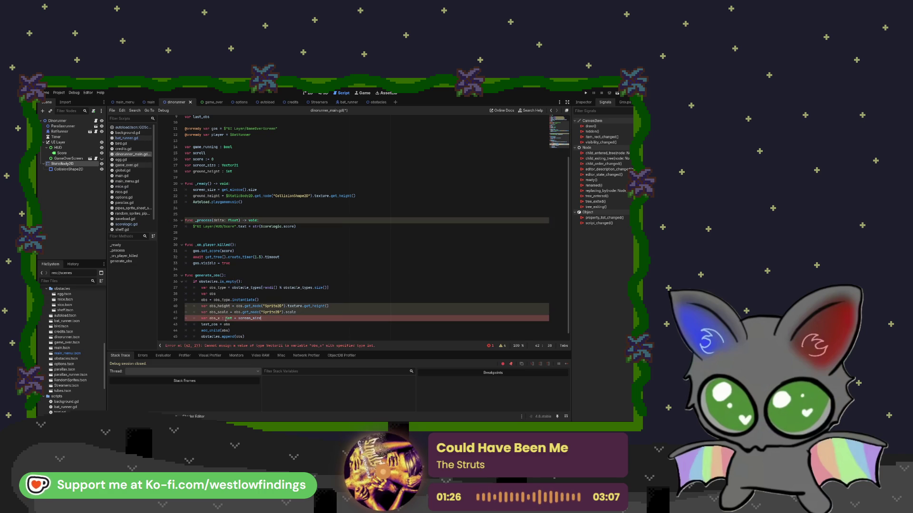
{"action": "type", "text": ".x"}
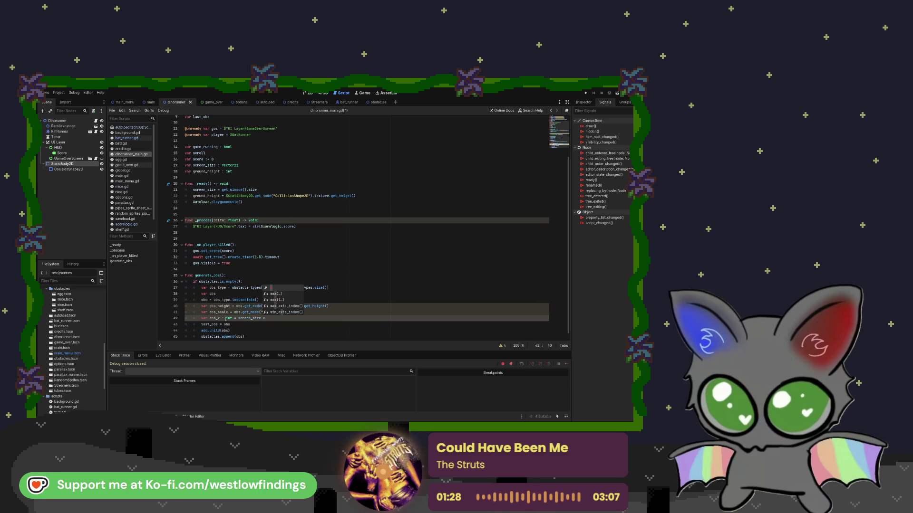
{"action": "type", "text": " + sc"}
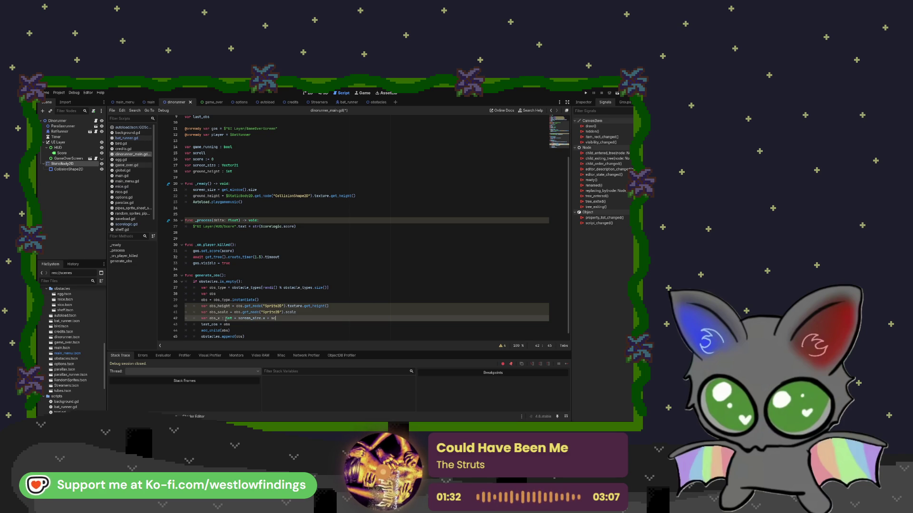
{"action": "type", "text": "ore"}
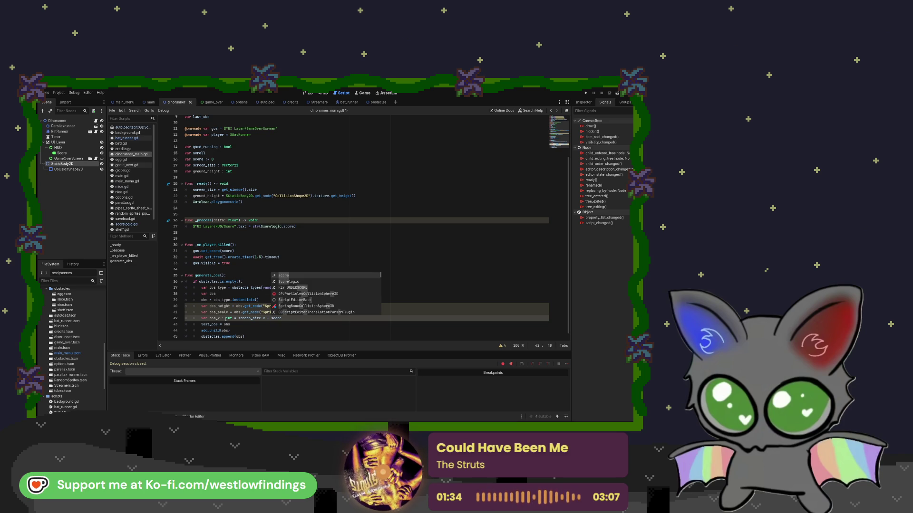
{"action": "type", "text": " + 3"}
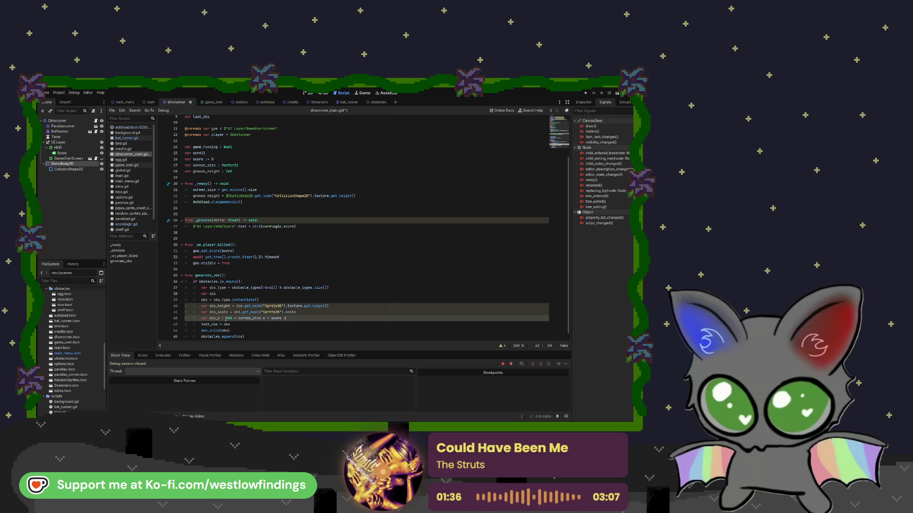
{"action": "key", "text": "BackSpace"}
{"action": "type", "text": "100"}
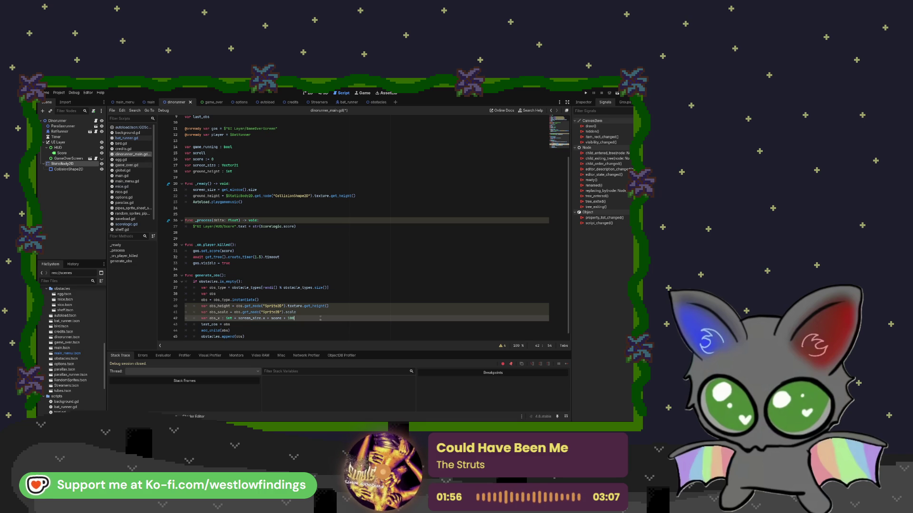
{"action": "key", "text": "Return"}
{"action": "type", "text": "va"}
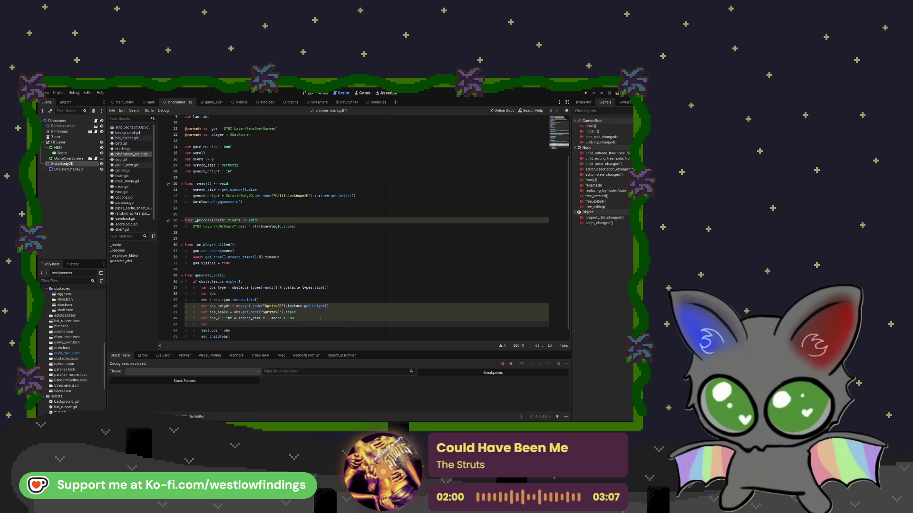
Add var obs_y: int = screen_size.y - ground_height - (obs_height * obs_scale.y / 2) + 5
{"action": "type", "text": "r o"}
{"action": "type", "text": "bs_y"}
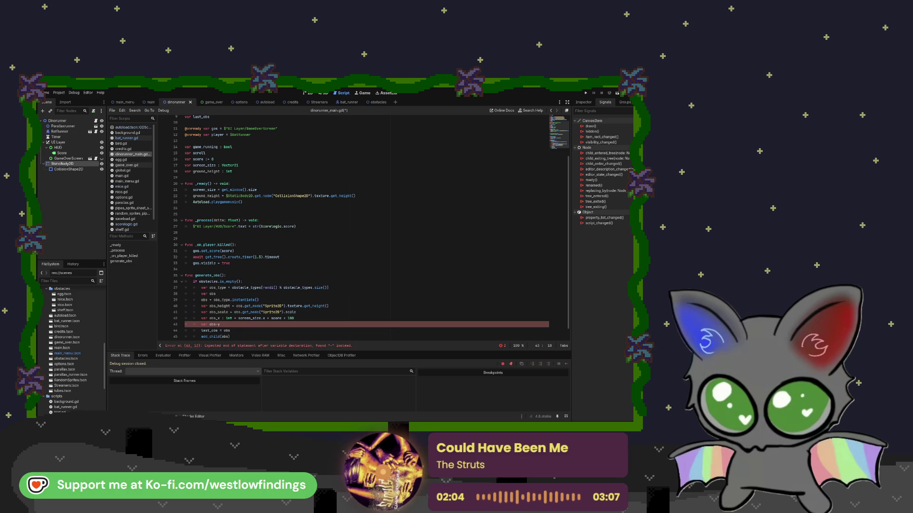
{"action": "key", "text": "BackSpace"}
{"action": "type", "text": "y: "}
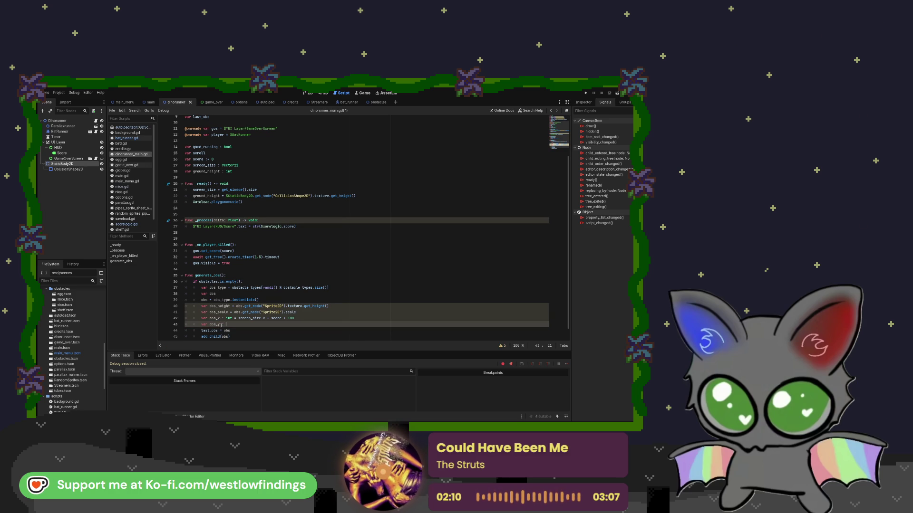
{"action": "type", "text": "int"}
{"action": "type", "text": "= sc"}
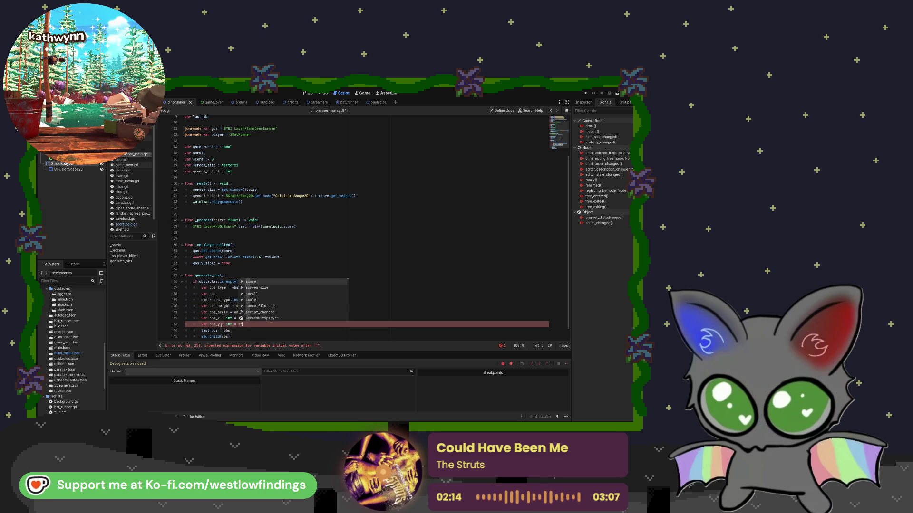
{"action": "type", "text": "r"}
{"action": "key", "text": "Return"}
{"action": "type", "text": ".y"}
{"action": "type", "text": " +"}
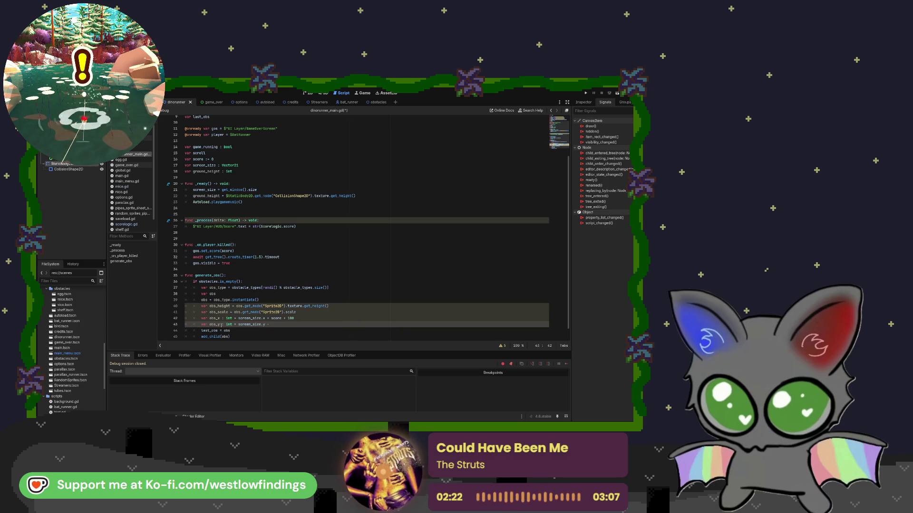
{"action": "type", "text": "ground"}
{"action": "key", "text": "Return"}
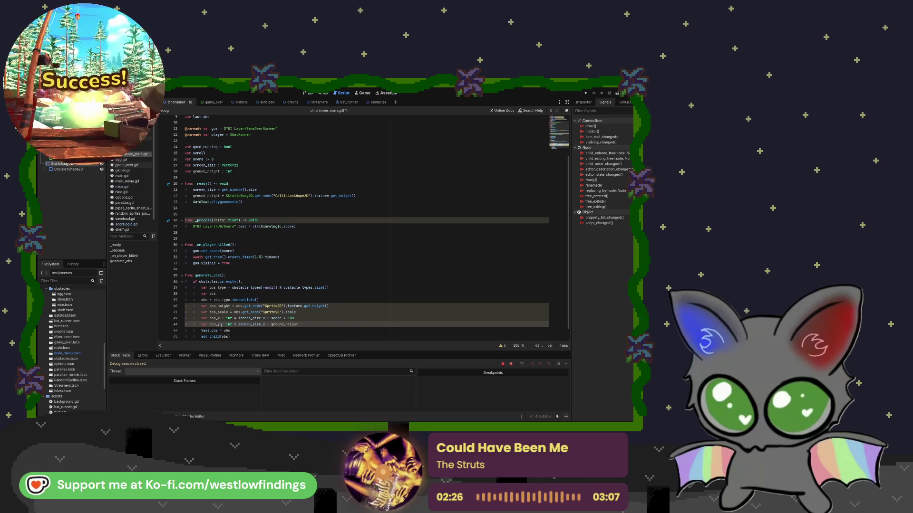
{"action": "type", "text": " - ("}
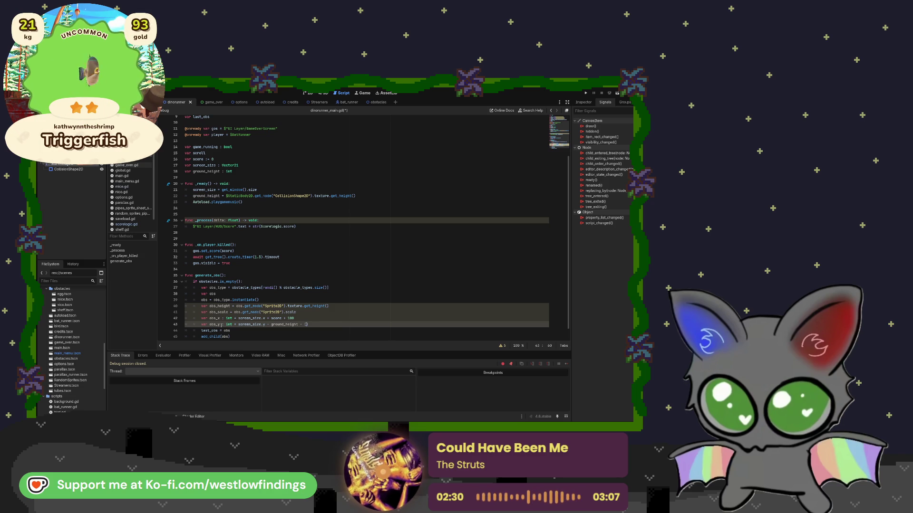
{"action": "type", "text": "obs_height "}
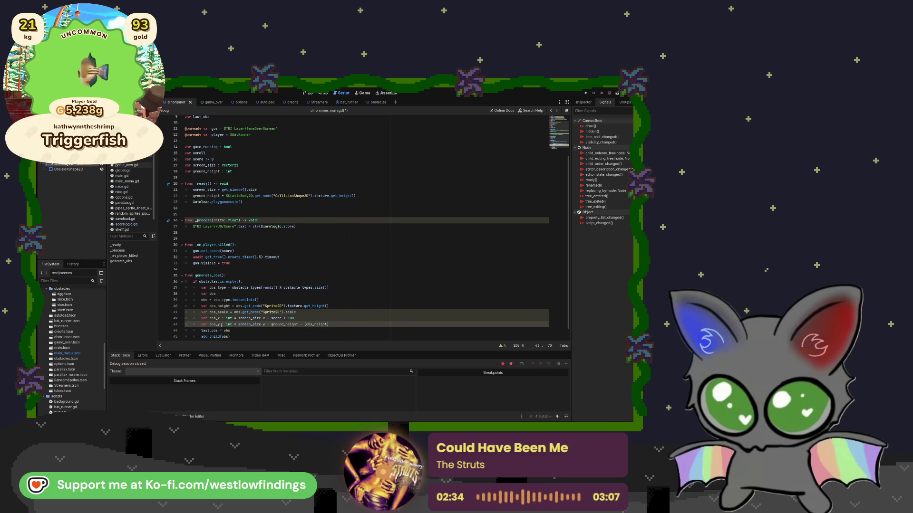
{"action": "type", "text": "* ob"}
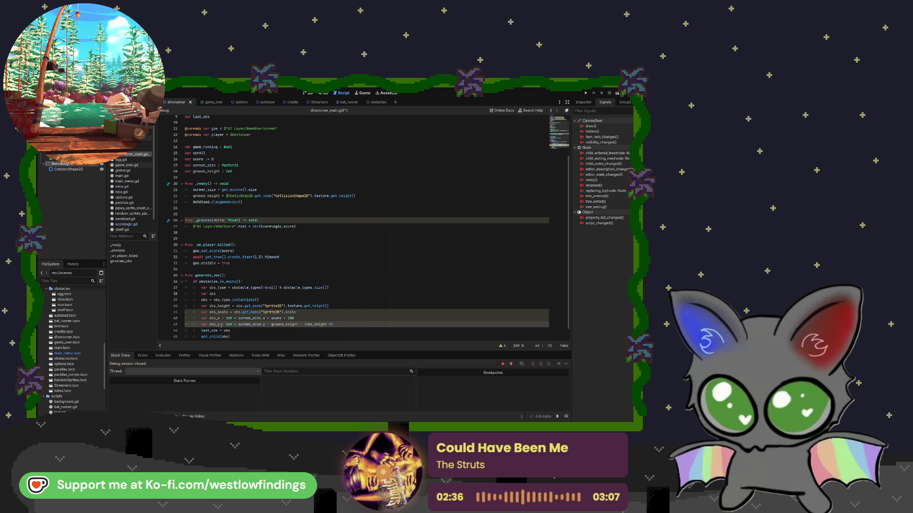
{"action": "type", "text": "s_scale"}
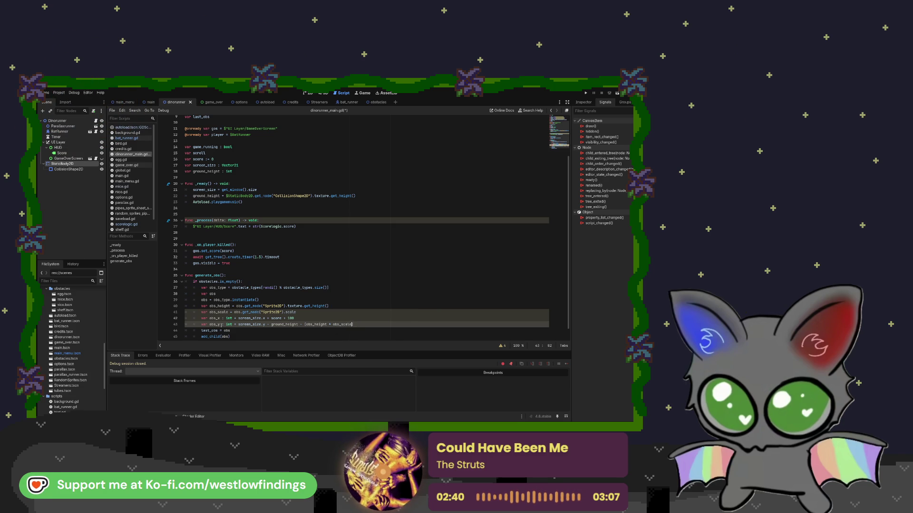
{"action": "type", "text": ".y"}
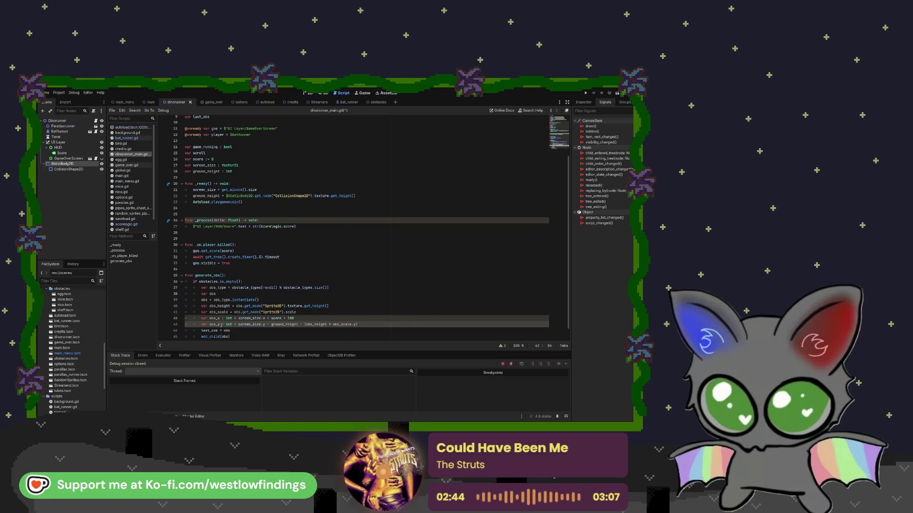
{"action": "type", "text": " /2"}
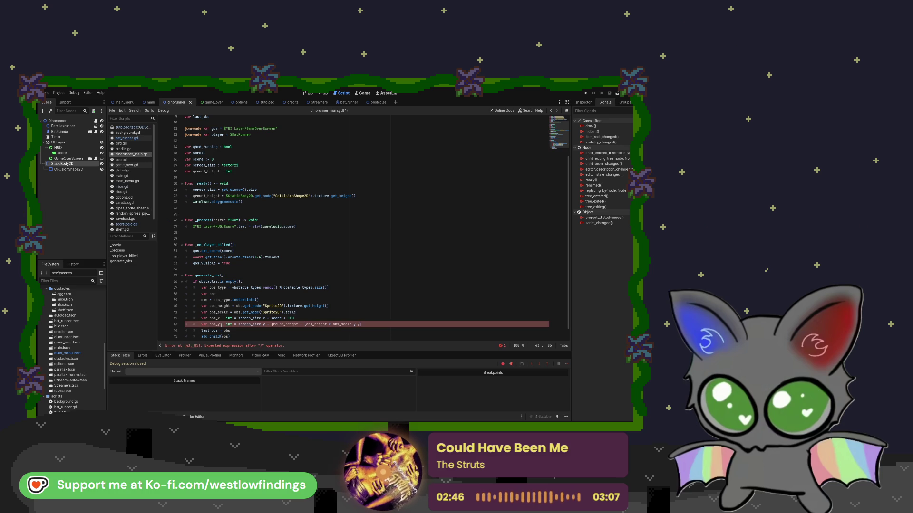
{"action": "type", "text": ") +"}
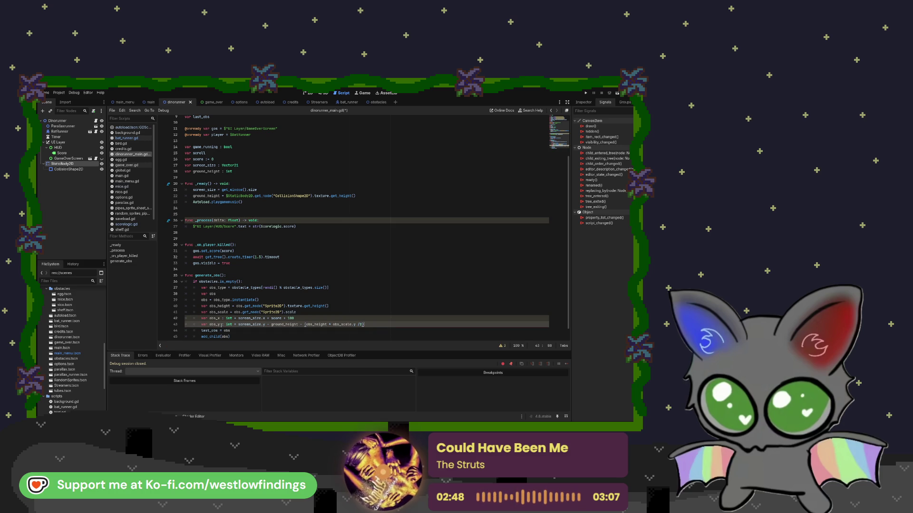
{"action": "type", "text": " 5"}
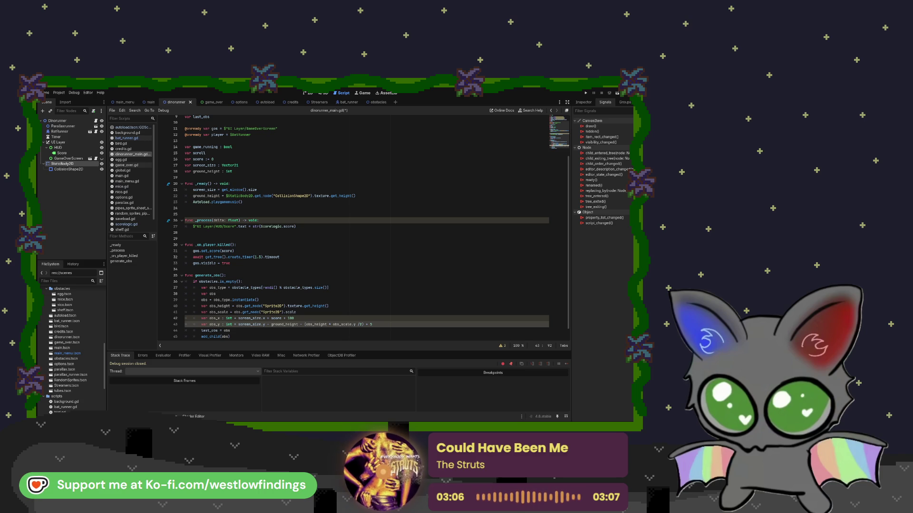
Add obs.position = Vector2i(obs_x, obs_y) on a new line after last_obs = obs
{"action": "scroll", "coordinate": [362, 229], "scroll_direction": "down", "scroll_amount": 1}
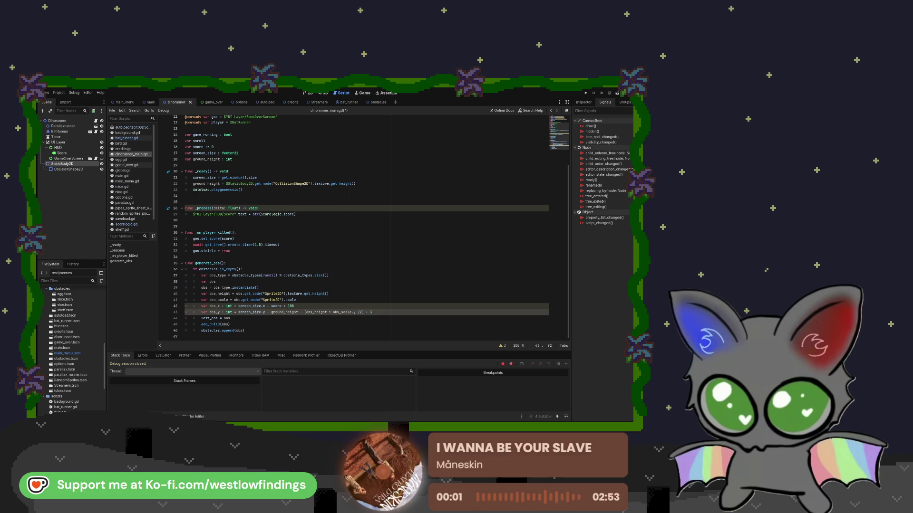
{"action": "left_click", "coordinate": [238, 319]}
{"action": "key", "text": "Return"}
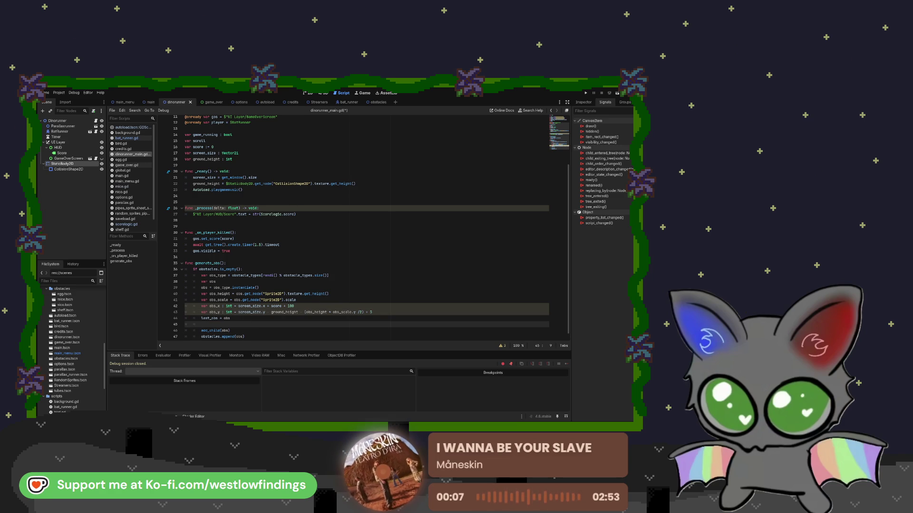
{"action": "type", "text": "obs_posi"}
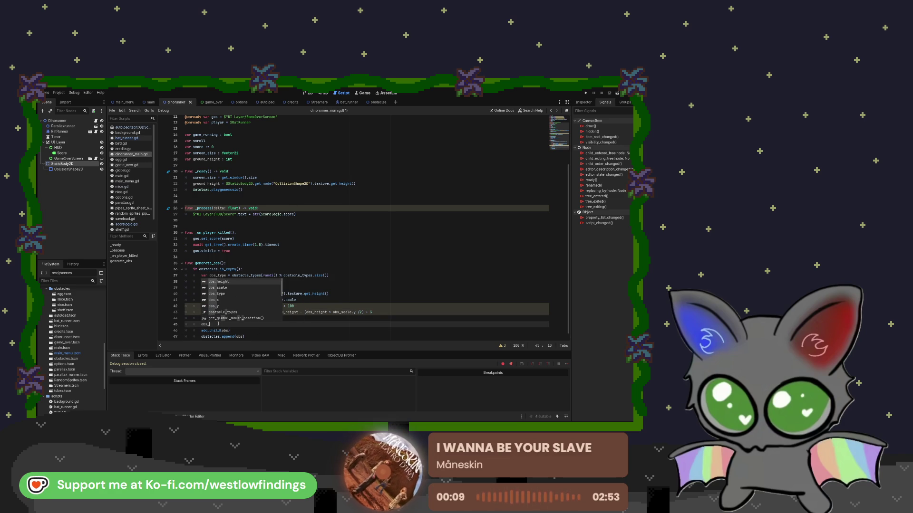
{"action": "key", "text": "Return"}
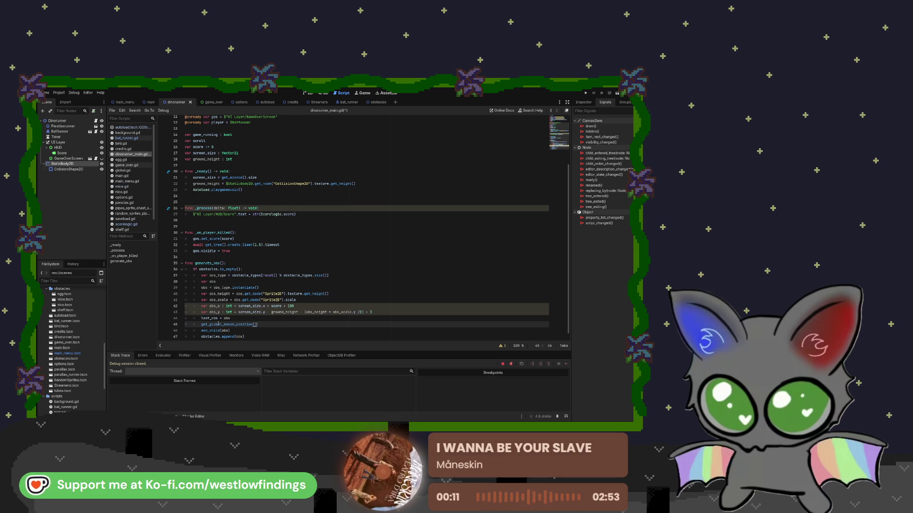
{"action": "key", "text": "BackSpace"}
{"action": "key", "text": "BackSpace"}
{"action": "key", "text": "BackSpace"}
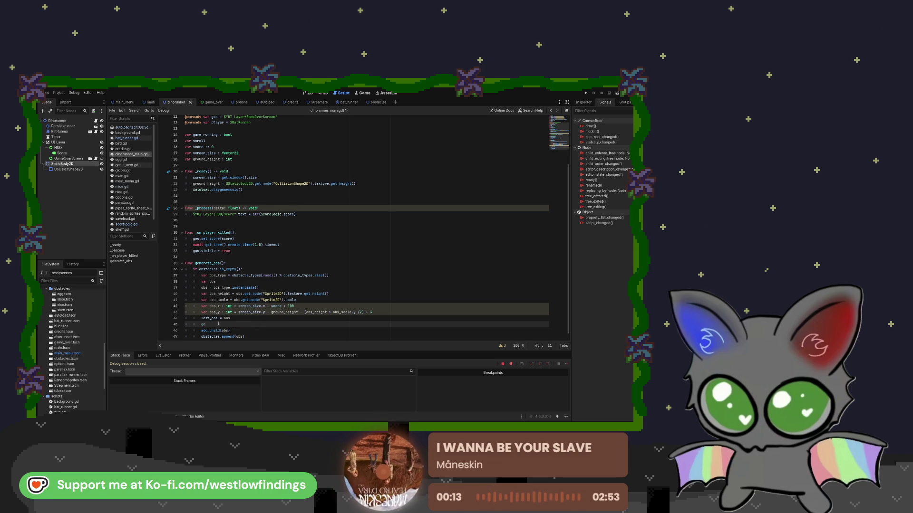
{"action": "type", "text": "obs_"}
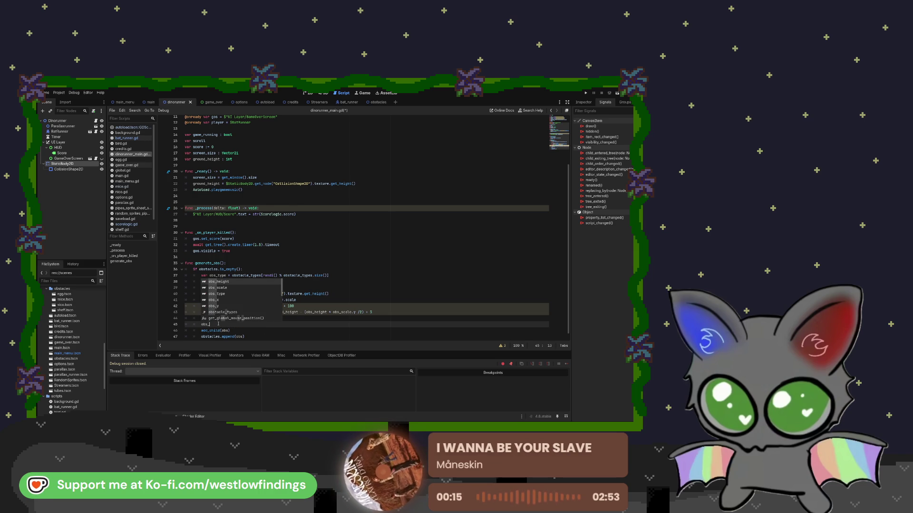
{"action": "key", "text": "BackSpace"}
{"action": "type", "text": ".po"}
{"action": "key", "text": "Return"}
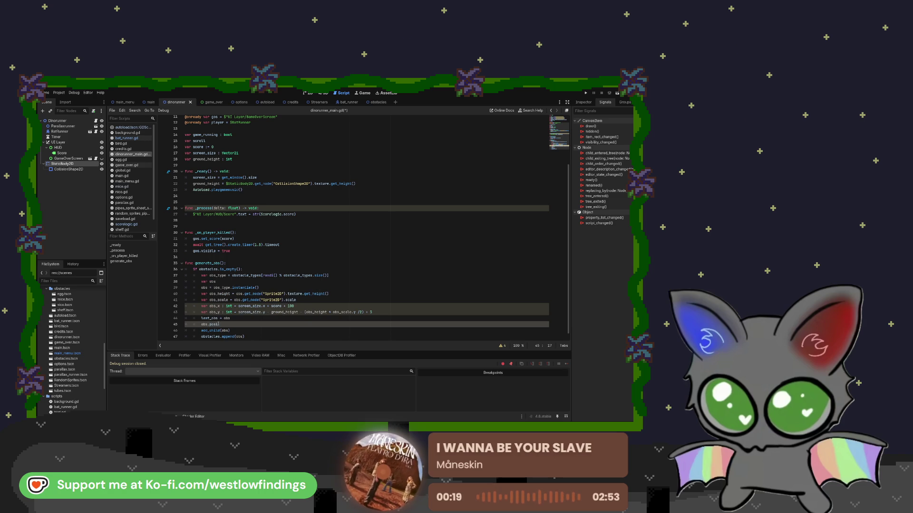
{"action": "type", "text": "tion "}
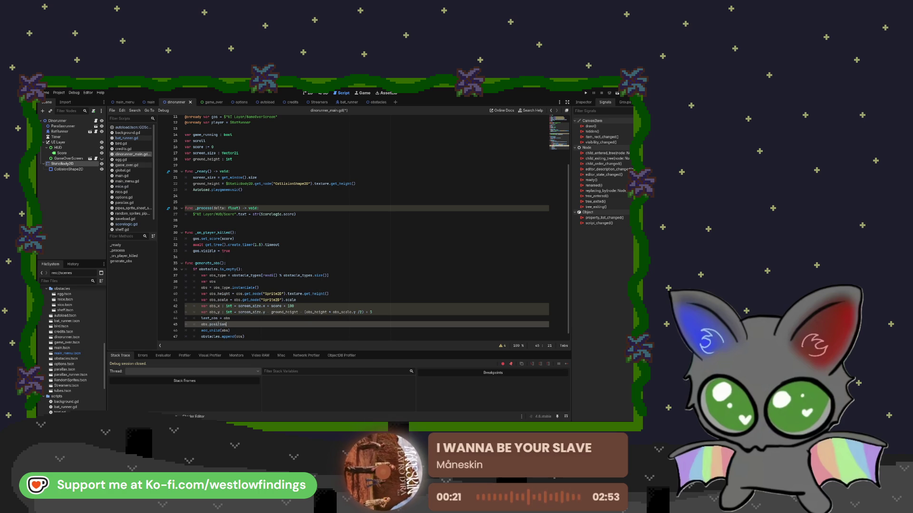
{"action": "type", "text": "="}
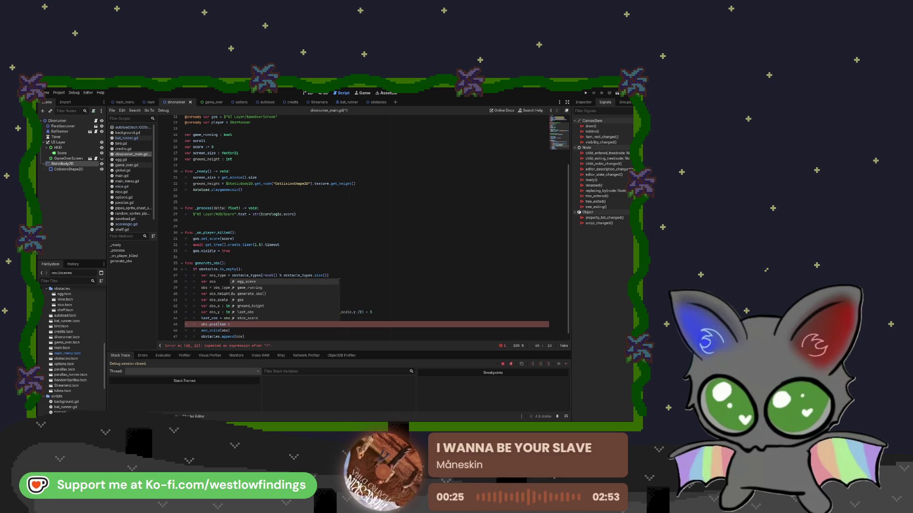
{"action": "type", "text": " Vector"}
{"action": "key", "text": "Down"}
{"action": "key", "text": "Return"}
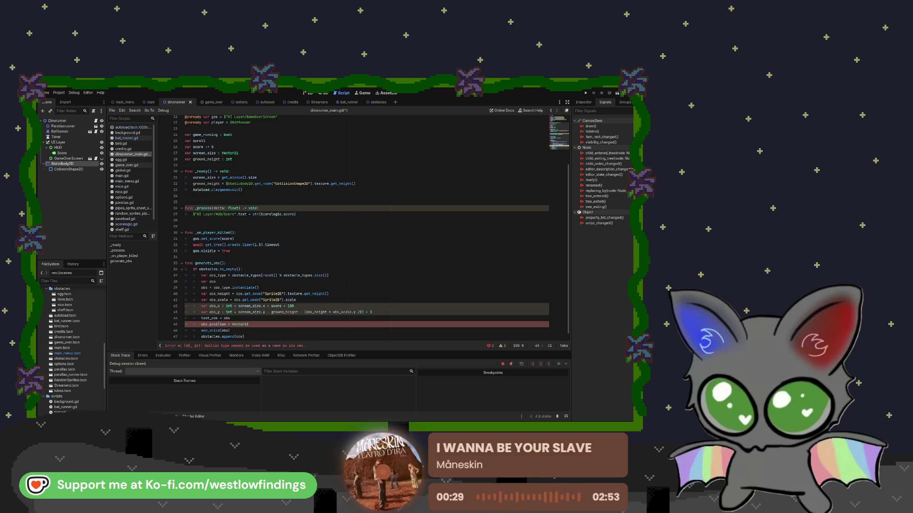
{"action": "type", "text": "("}
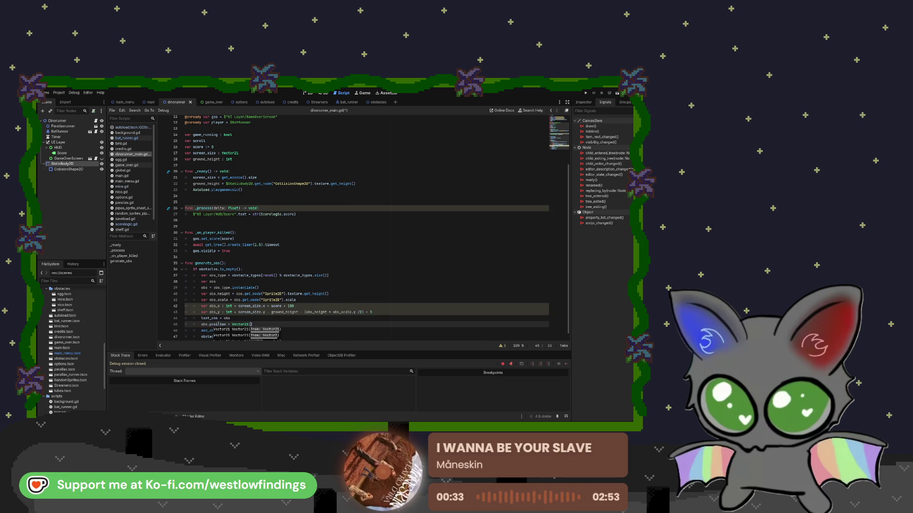
{"action": "type", "text": "obs_x, "}
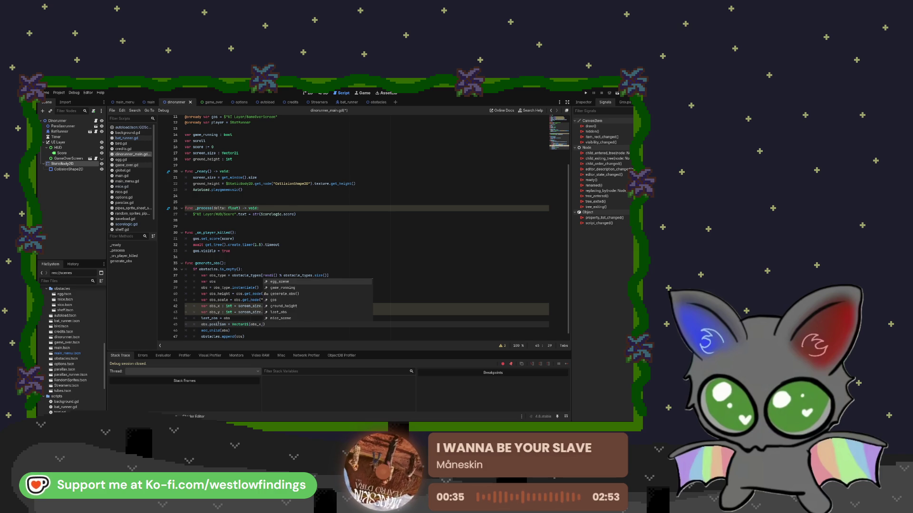
{"action": "type", "text": "obs"}
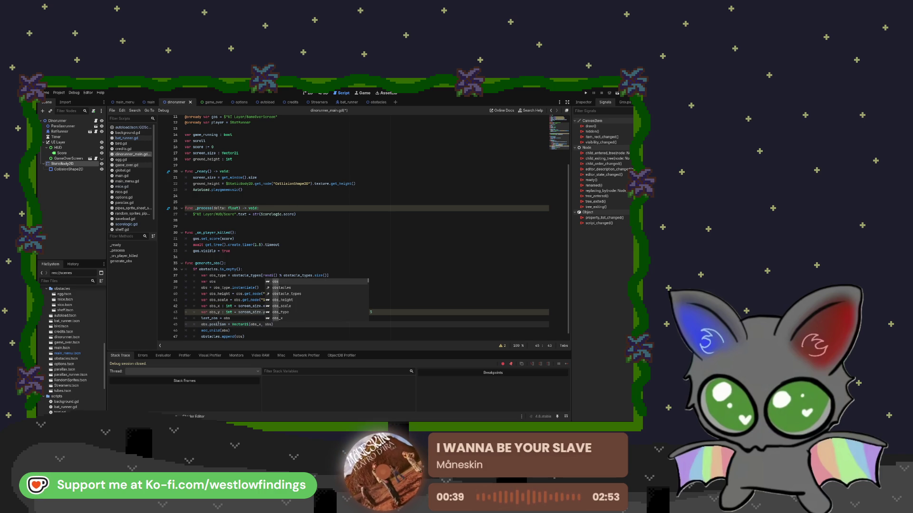
{"action": "type", "text": "_y"}
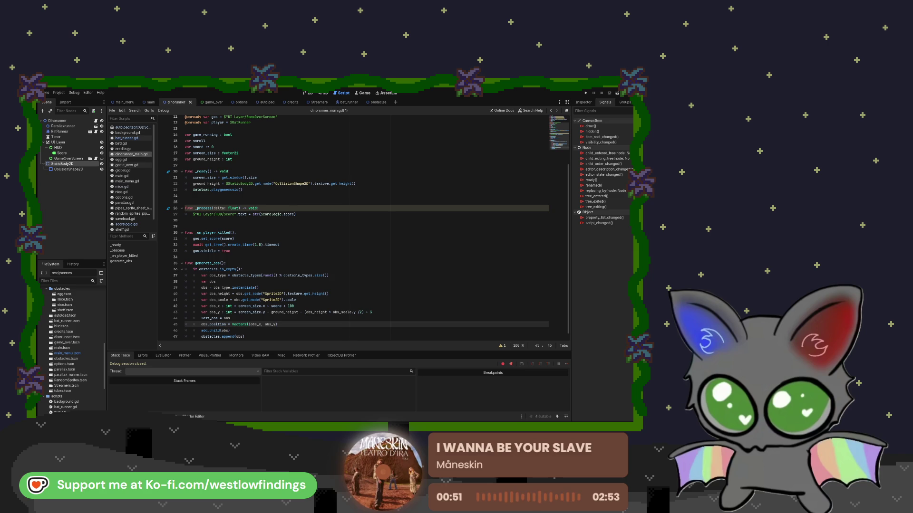
Run the project to get the 'texture' error, then highlight CollisionShape2D on script line 22
{"action": "left_click", "coordinate": [617, 93]}
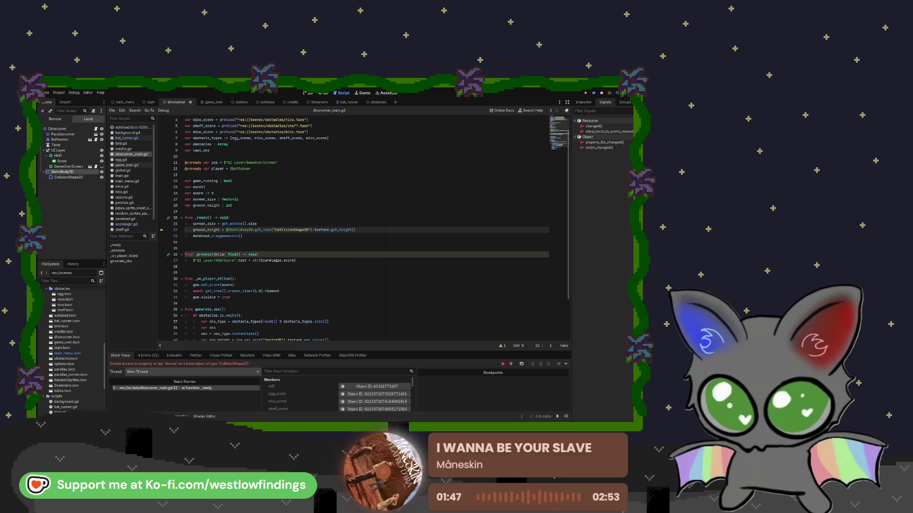
{"action": "left_click", "coordinate": [62, 172]}
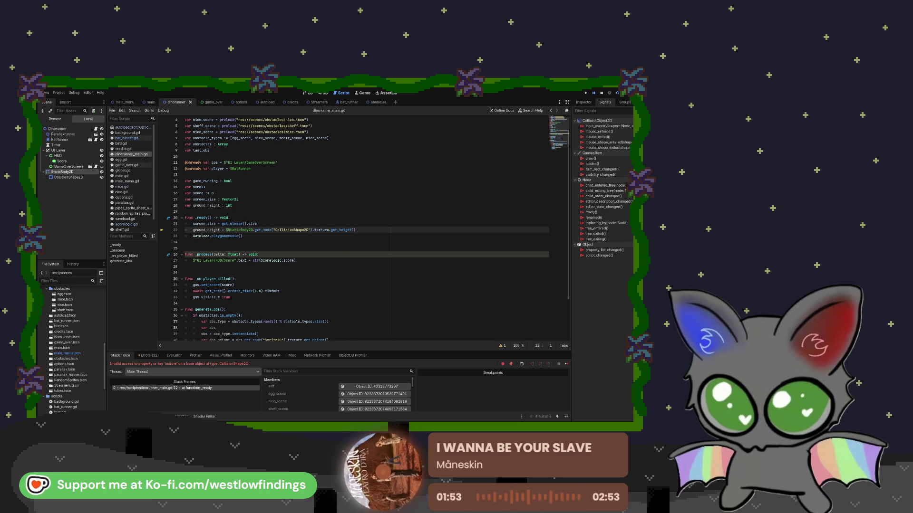
{"action": "left_click_drag", "start_coordinate": [309, 230], "coordinate": [275, 230]}
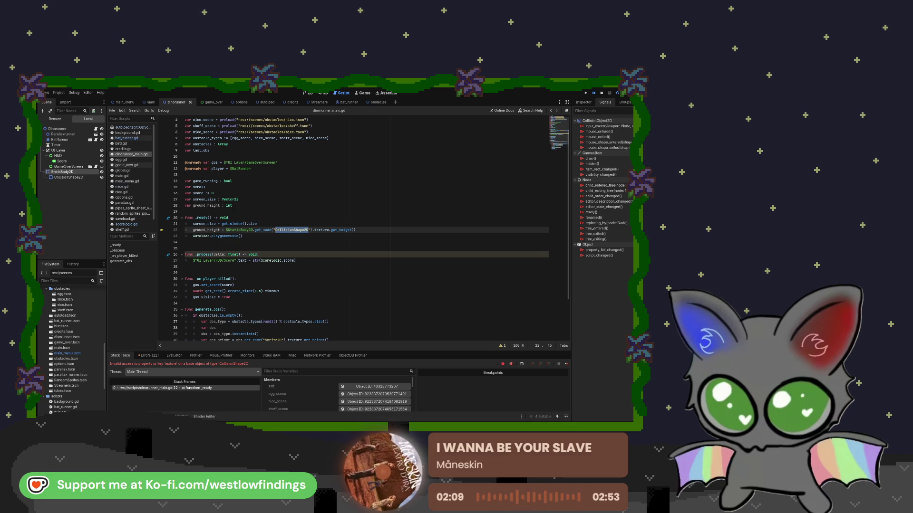
Scroll through the script, select all of it, then clear the selection
{"action": "scroll", "coordinate": [389, 244], "scroll_direction": "down", "scroll_amount": 3}
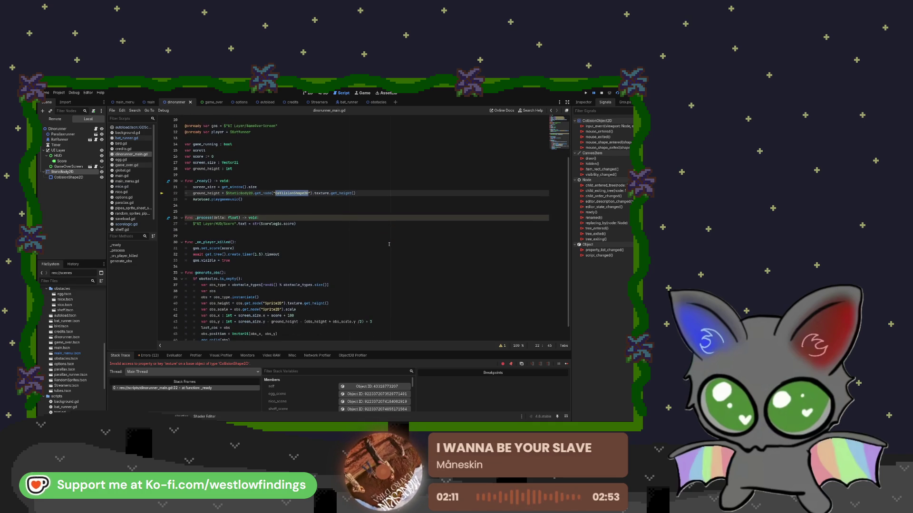
{"action": "scroll", "coordinate": [388, 244], "scroll_direction": "up", "scroll_amount": 3}
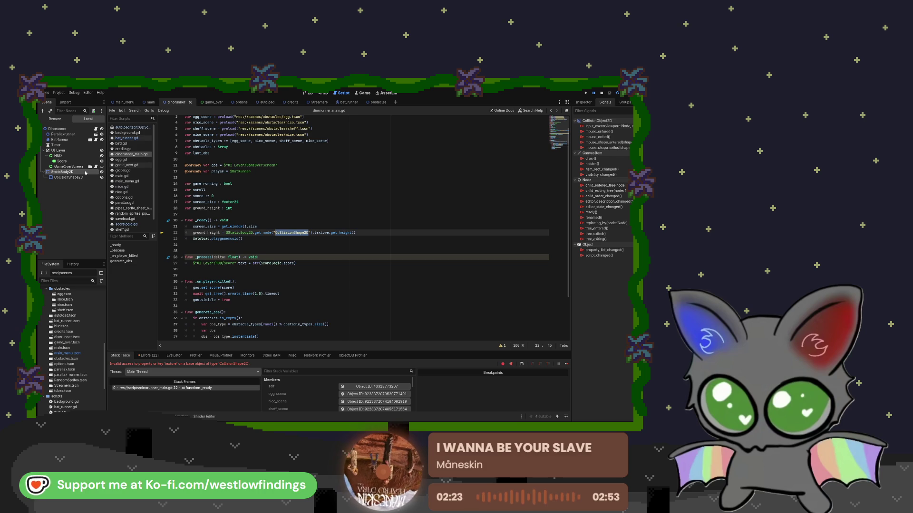
{"action": "key", "text": "ctrl+a"}
{"action": "left_click", "coordinate": [309, 212]}
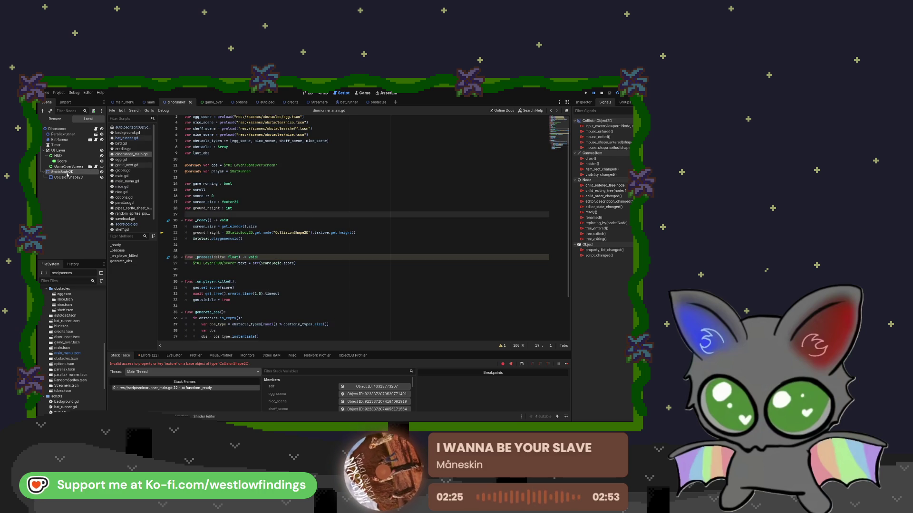
In the 2D view, paste a Sprite2D under StaticBody2D, then delete it again
{"action": "left_click", "coordinate": [308, 92]}
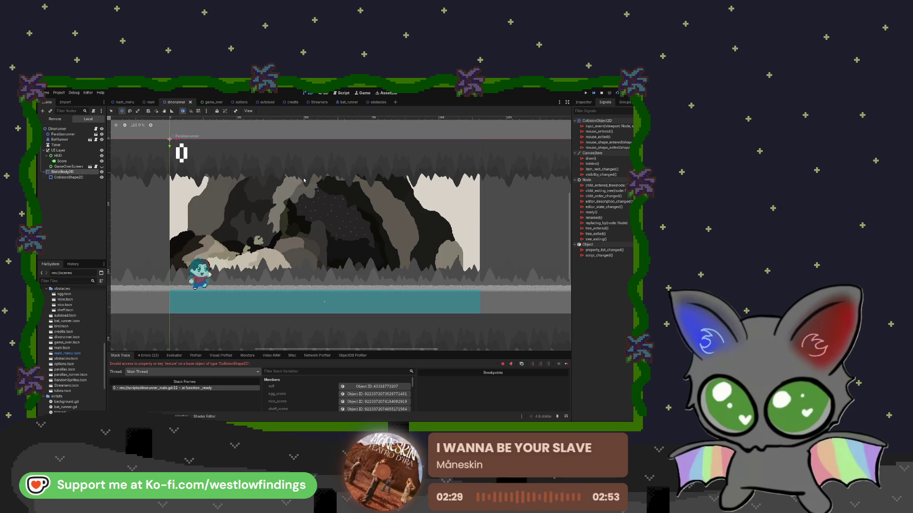
{"action": "key", "text": "ctrl+v"}
{"action": "left_click_drag", "start_coordinate": [80, 185], "coordinate": [65, 175]}
{"action": "left_click", "coordinate": [61, 172]}
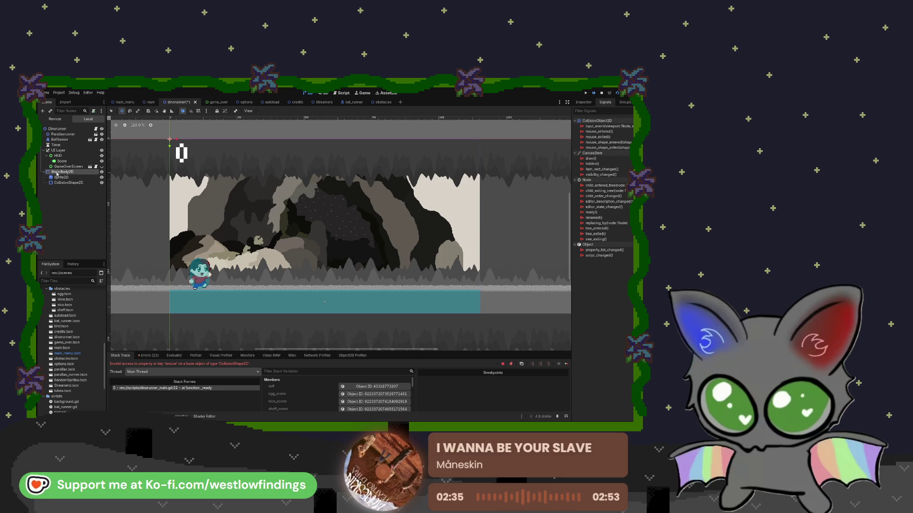
{"action": "left_click", "coordinate": [71, 178]}
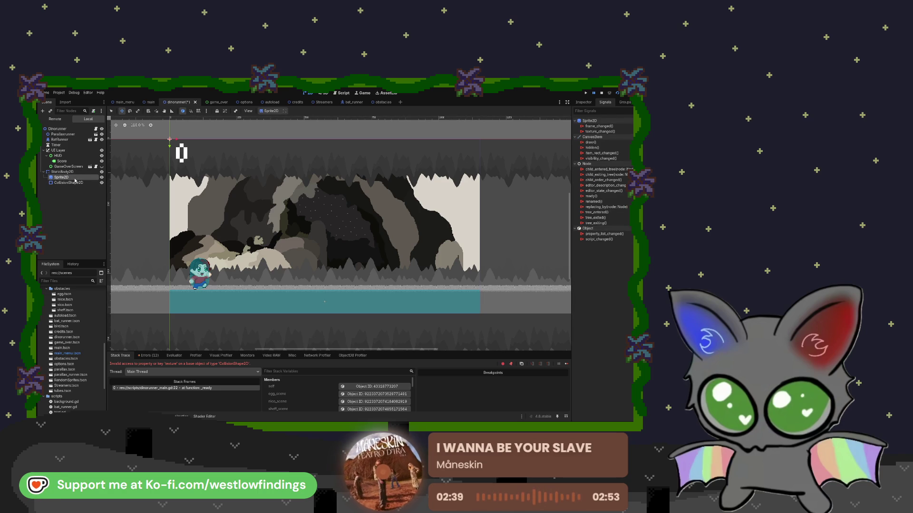
{"action": "key", "text": "Delete"}
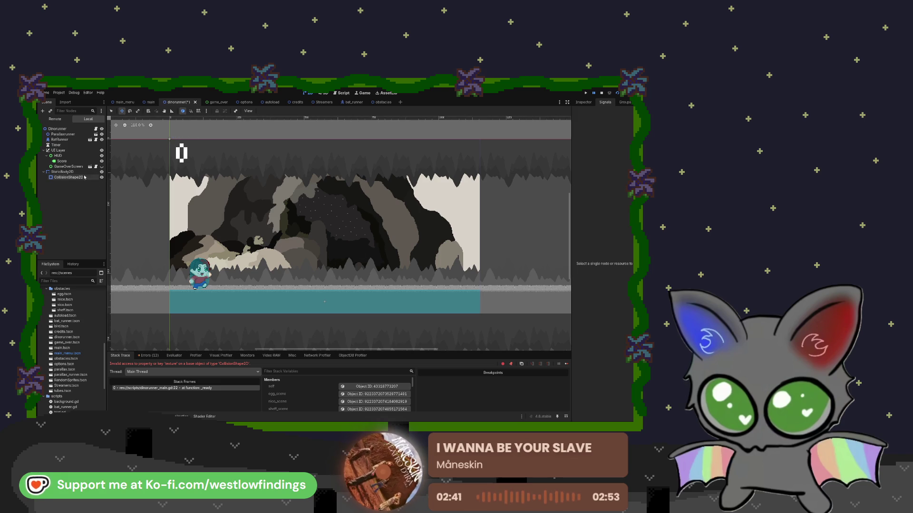
{"action": "left_click", "coordinate": [64, 172]}
Assign a new CanvasItemMaterial to the ground StaticBody2D's Material property in the Inspector
{"action": "left_click", "coordinate": [584, 102]}
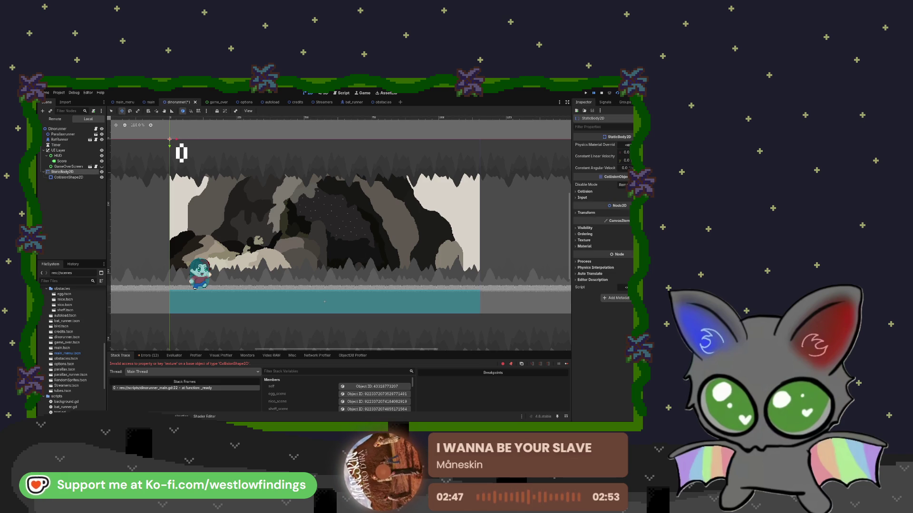
{"action": "left_click", "coordinate": [584, 240]}
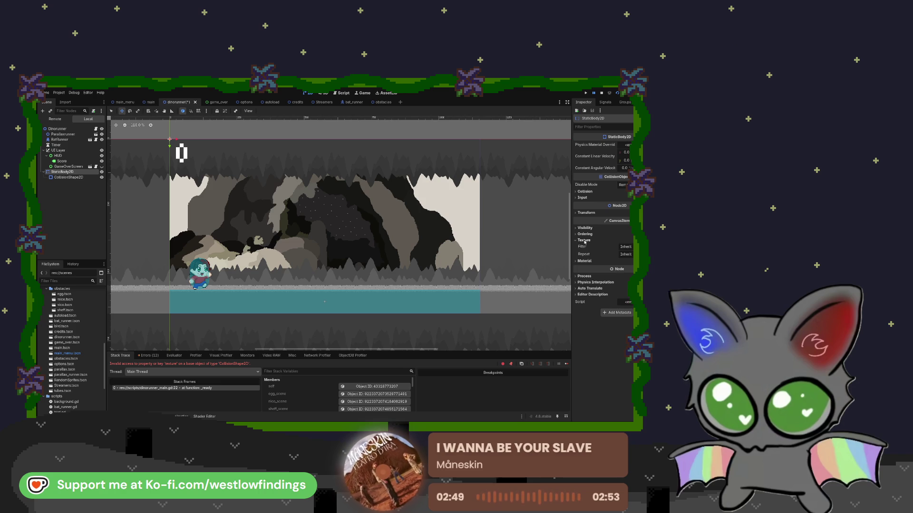
{"action": "left_click", "coordinate": [584, 261]}
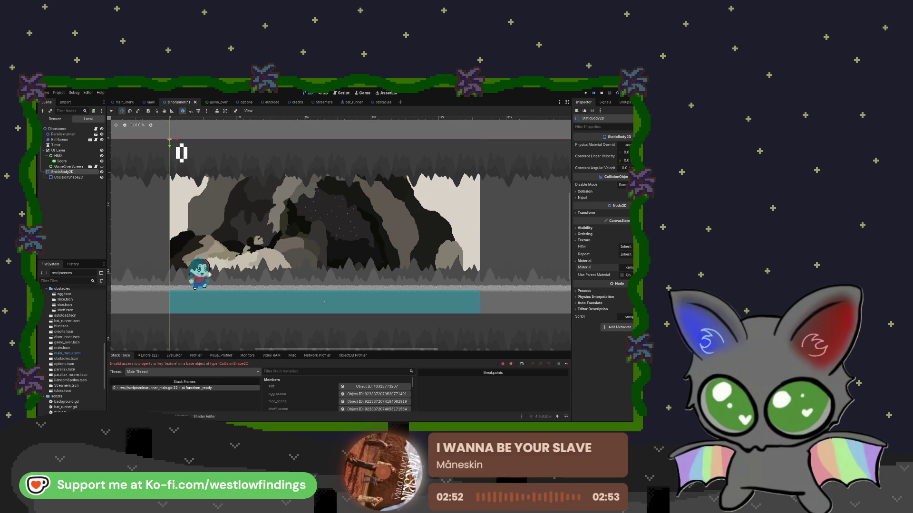
{"action": "left_click", "coordinate": [626, 267]}
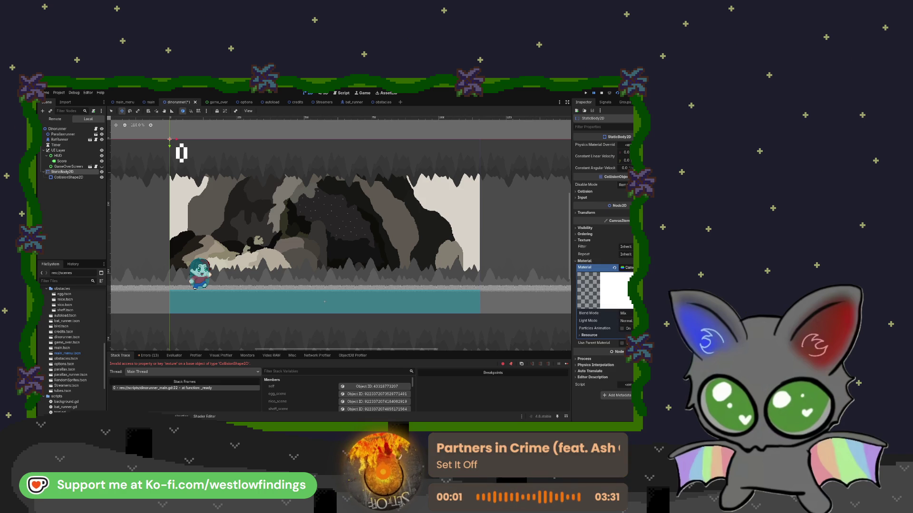
{"action": "left_click", "coordinate": [607, 262]}
{"action": "left_click", "coordinate": [581, 241]}
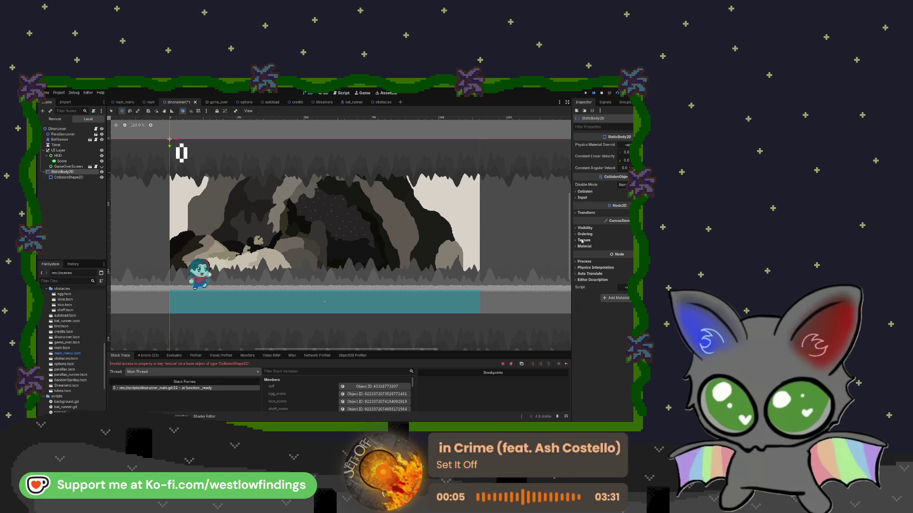
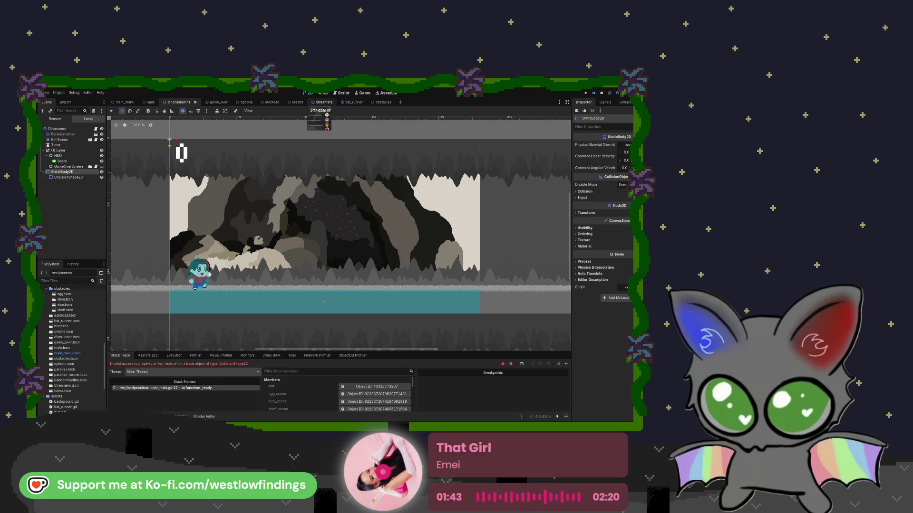
Change line 22 of dinorunner_main.gd from texture to shape.get_height(), then stop and rerun the game
{"action": "key", "text": "ctrl+F3"}
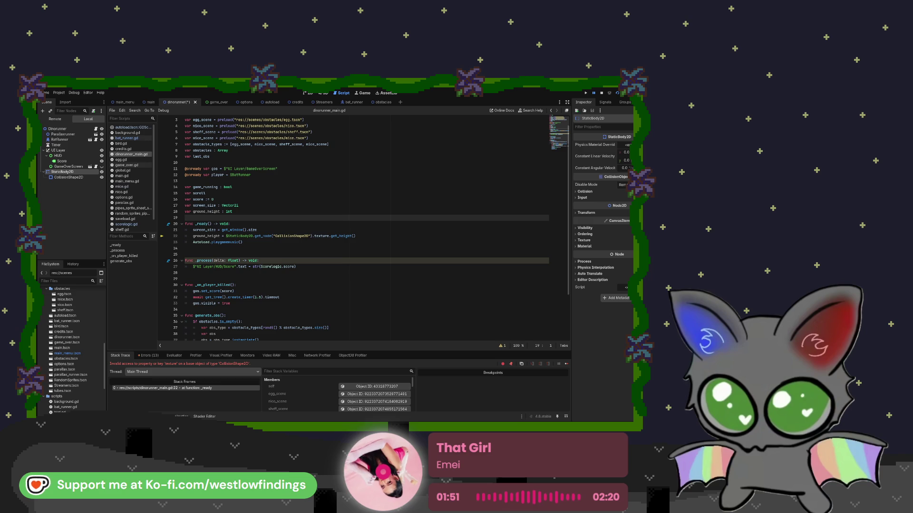
{"action": "left_click", "coordinate": [328, 236]}
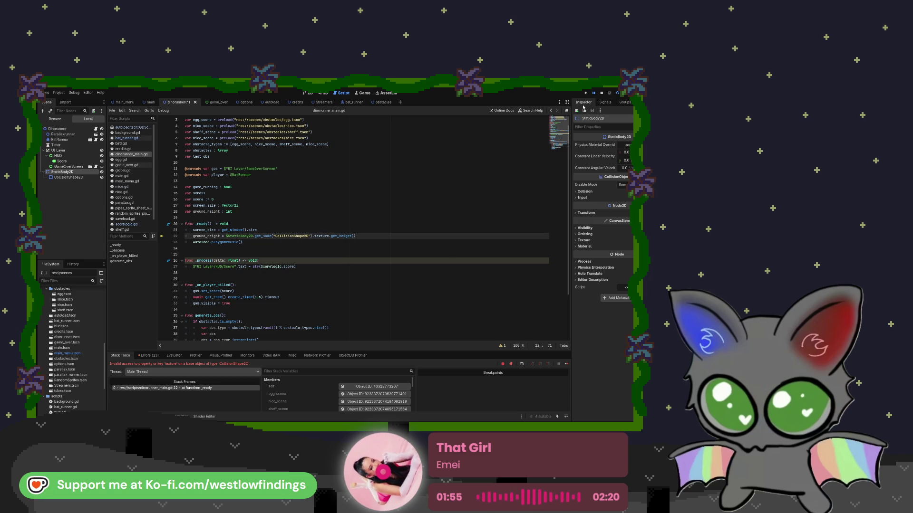
{"action": "left_click", "coordinate": [67, 178]}
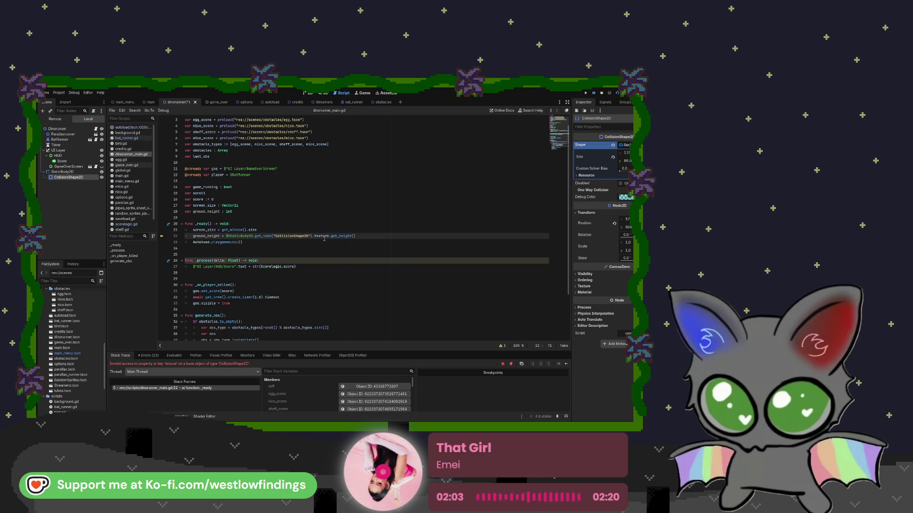
{"action": "left_click_drag", "start_coordinate": [329, 237], "coordinate": [315, 236]}
{"action": "type", "text": "shape"}
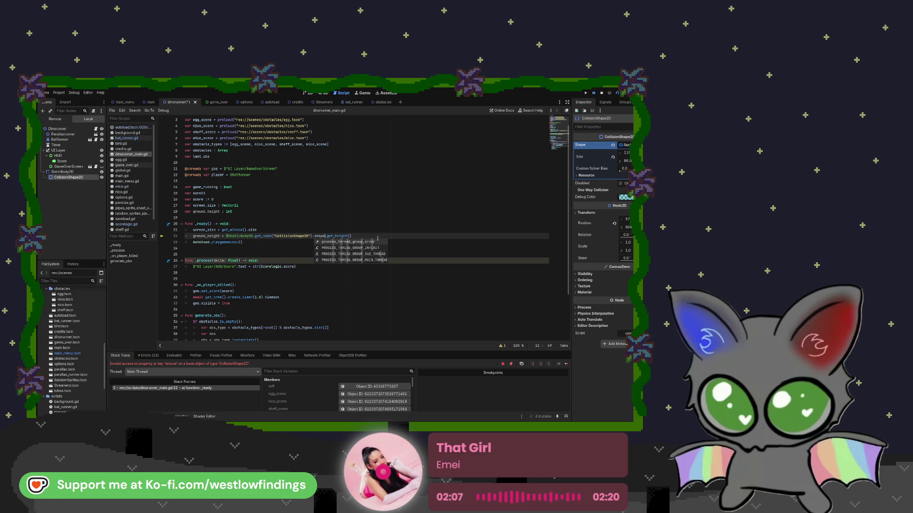
{"action": "key", "text": "End"}
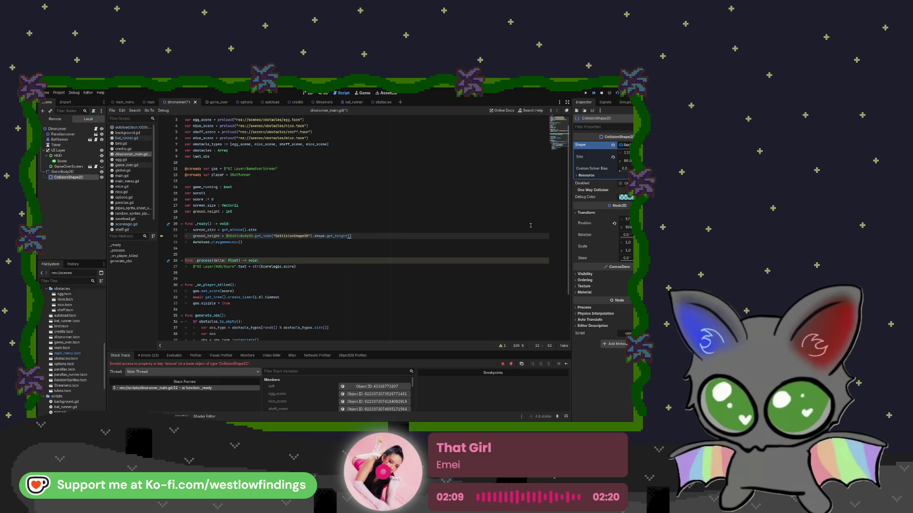
{"action": "left_click", "coordinate": [601, 94]}
{"action": "left_click", "coordinate": [617, 94]}
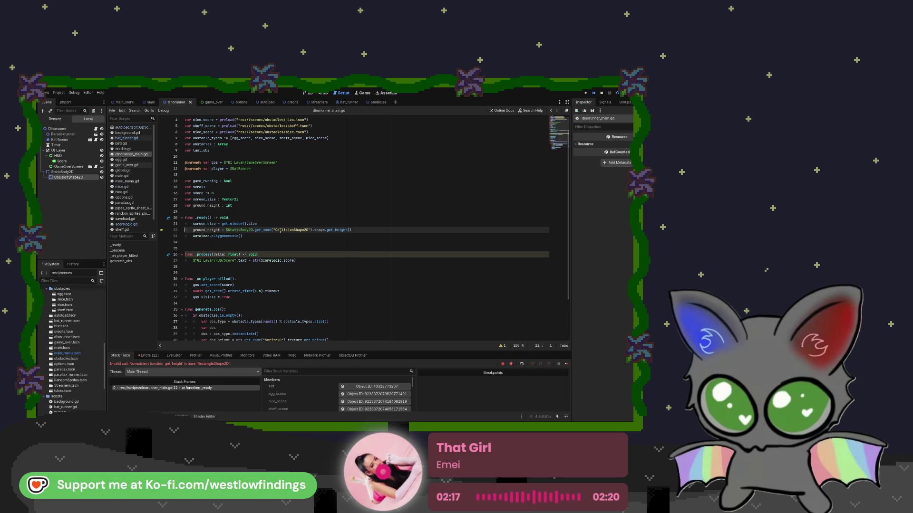
Delete 'shape' from line 22's ground-height expression and return to the 2D scene view
{"action": "double_click", "coordinate": [319, 230]}
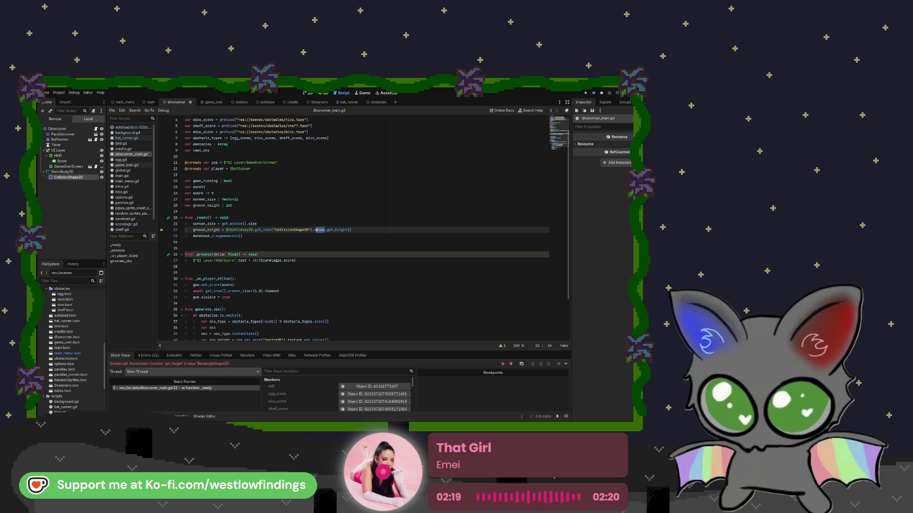
{"action": "key", "text": "BackSpace"}
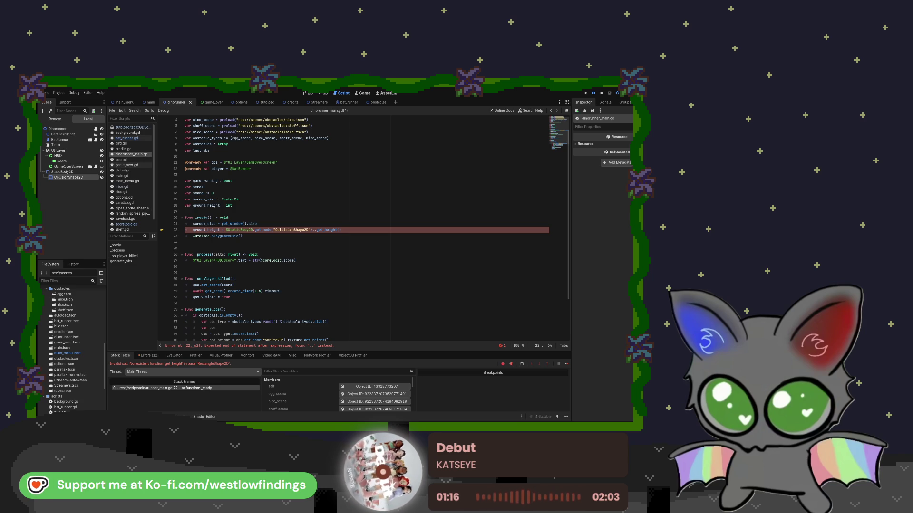
{"action": "key", "text": "ctrl+F1"}
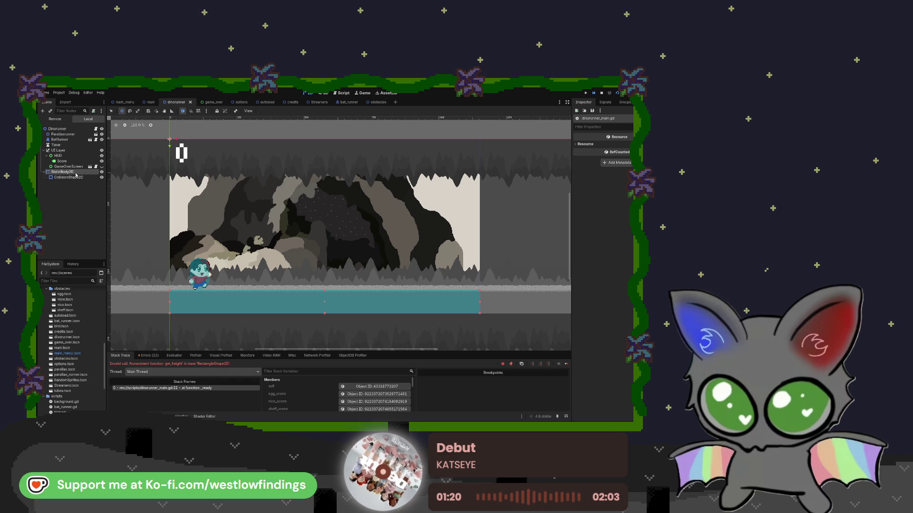
Move StaticBody2D to the top of the scene tree and add a Sprite2D child
{"action": "left_click", "coordinate": [79, 173]}
{"action": "left_click_drag", "start_coordinate": [79, 174], "coordinate": [75, 134]}
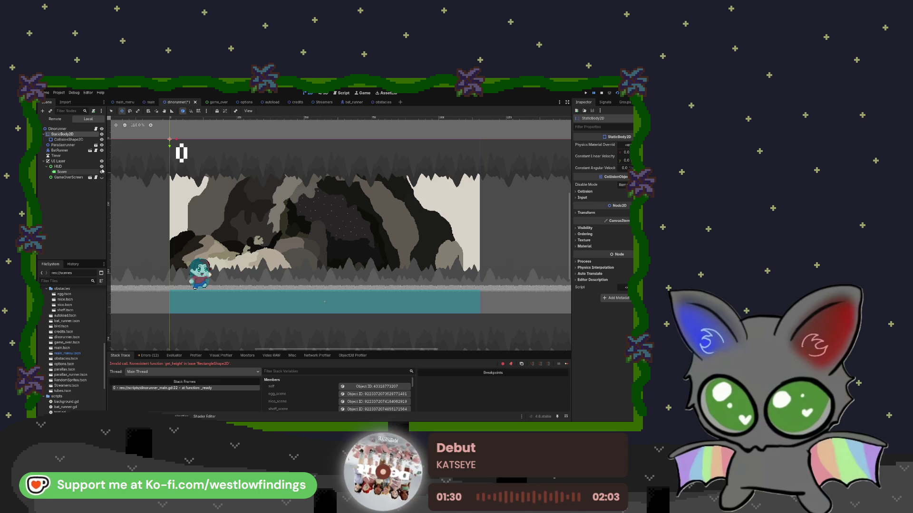
{"action": "key", "text": "ctrl+v"}
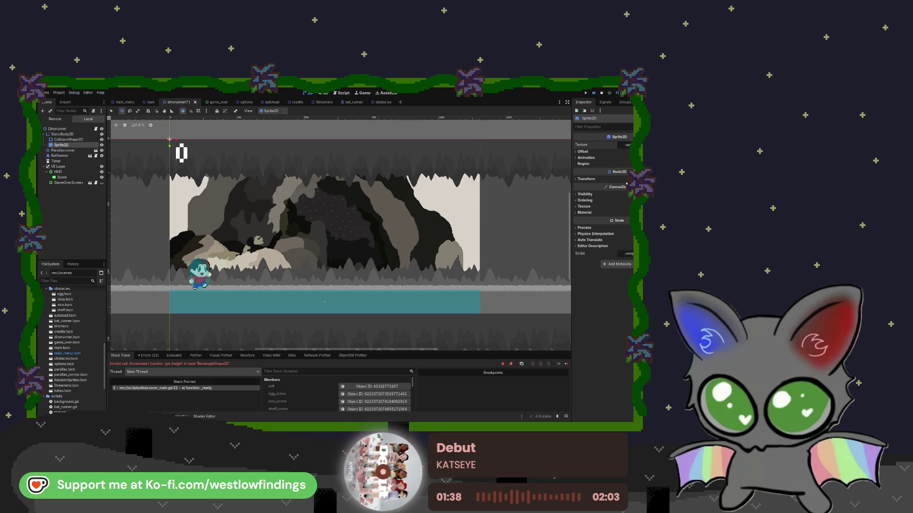
Give the Sprite2D a new CanvasTexture with a dark specular colour
{"action": "left_click", "coordinate": [618, 145]}
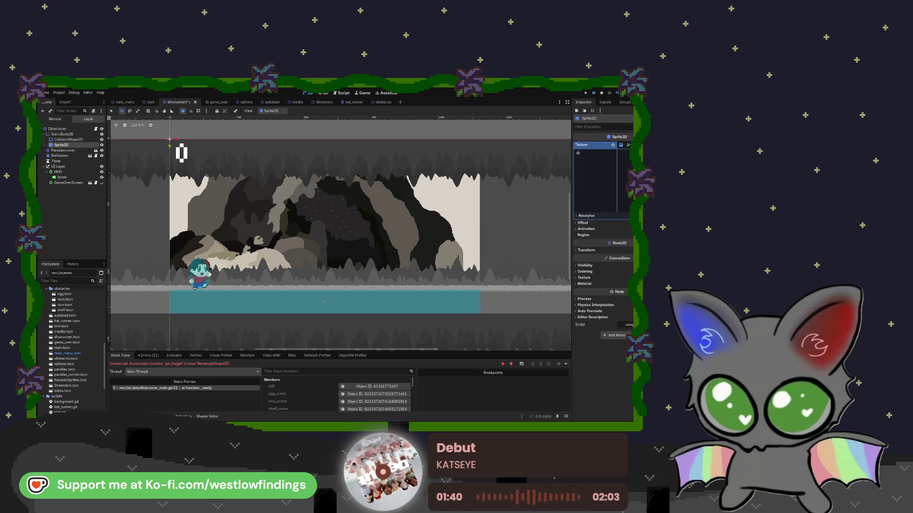
{"action": "left_click", "coordinate": [613, 145]}
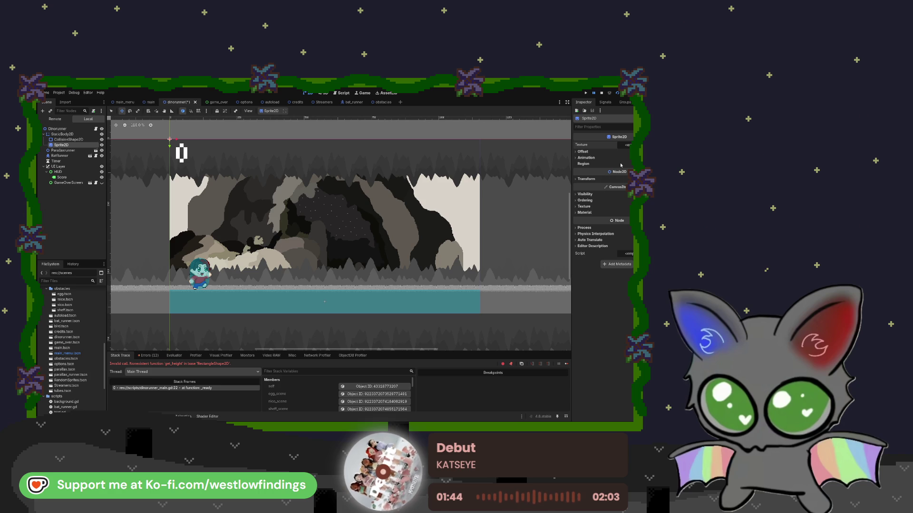
{"action": "key", "text": "ctrl+z"}
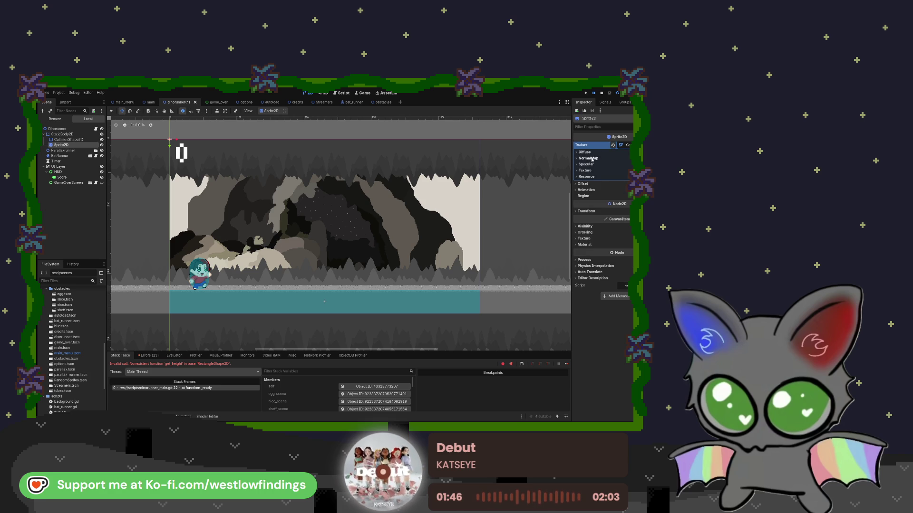
{"action": "left_click", "coordinate": [594, 170]}
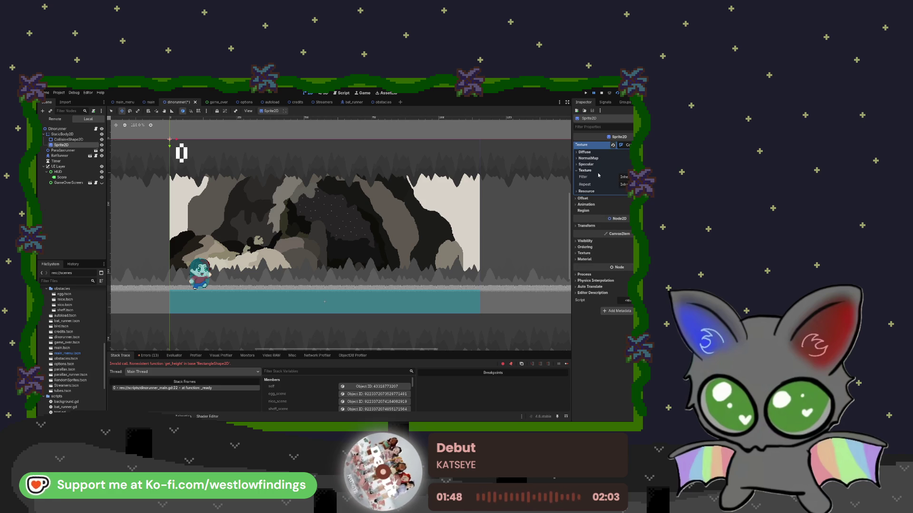
{"action": "left_click", "coordinate": [588, 165]}
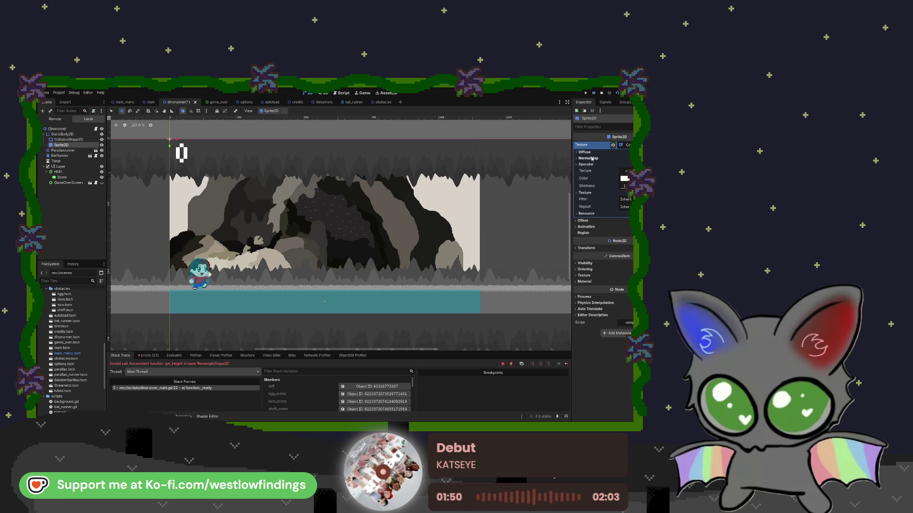
{"action": "left_click", "coordinate": [624, 178]}
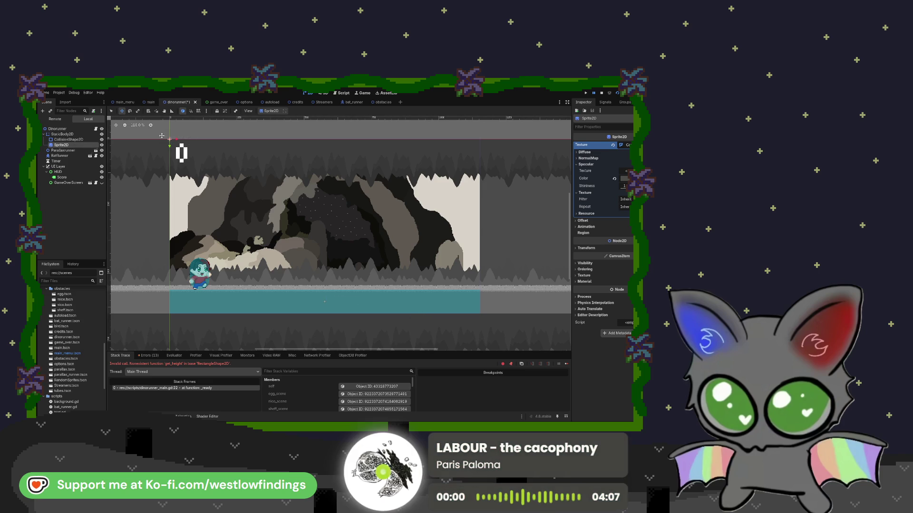
Inspect the ground area in the 2D viewport, select Sprite2D, and go back to dinorunner_main.gd
{"action": "scroll", "coordinate": [159, 136], "scroll_direction": "up", "scroll_amount": 4}
{"action": "scroll", "coordinate": [166, 139], "scroll_direction": "down", "scroll_amount": 8}
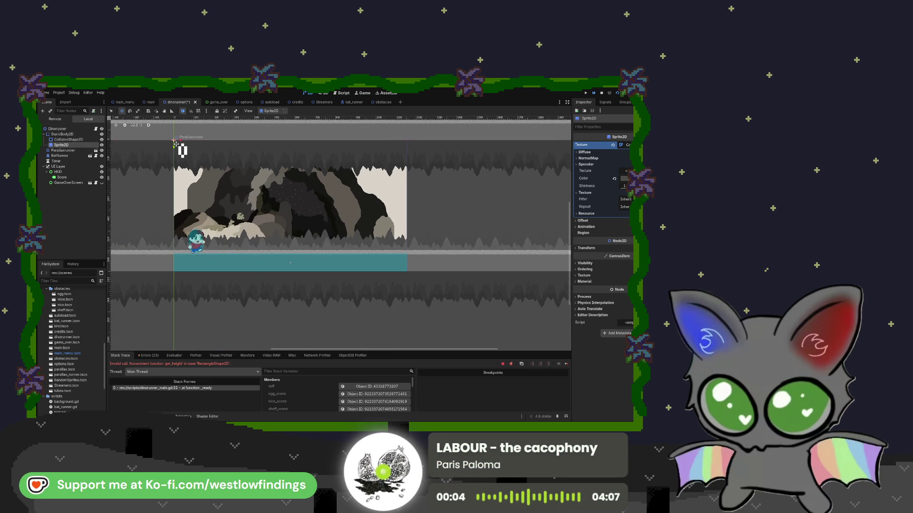
{"action": "mouse_move", "coordinate": [62, 134]}
{"action": "left_mouse_down"}
{"action": "mouse_move", "coordinate": [80, 187]}
{"action": "mouse_move", "coordinate": [71, 134]}
{"action": "left_mouse_up"}
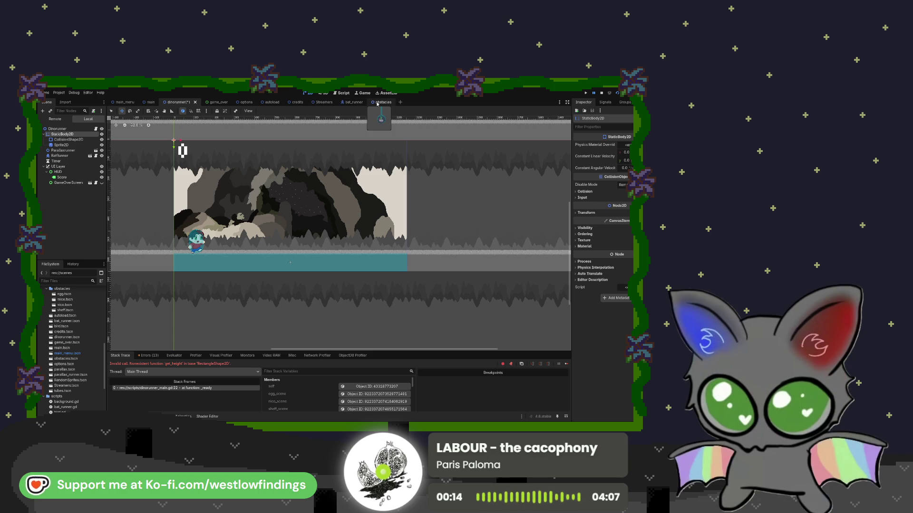
{"action": "left_click", "coordinate": [78, 145]}
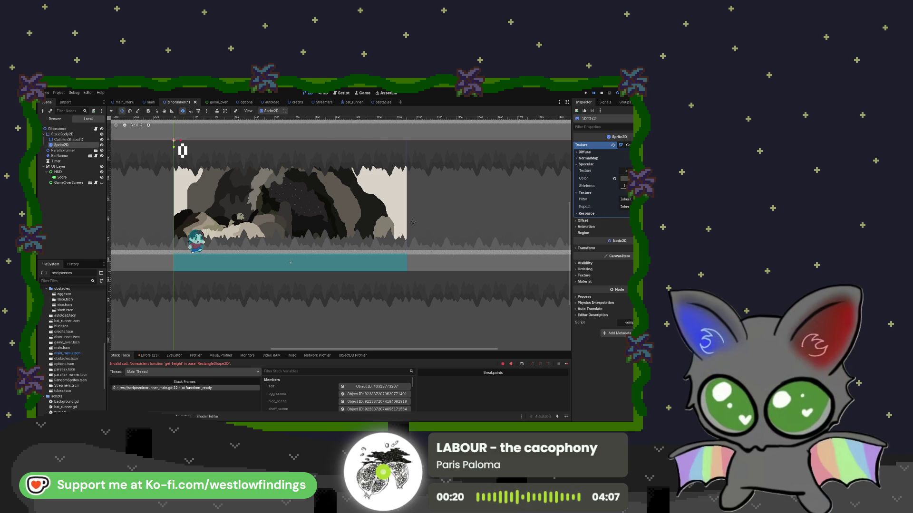
{"action": "scroll", "coordinate": [220, 258], "scroll_direction": "up", "scroll_amount": 3}
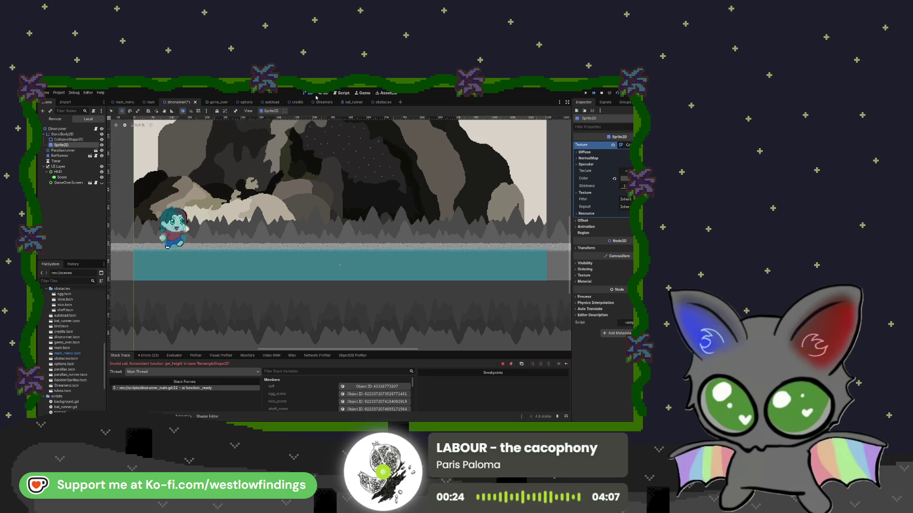
{"action": "left_click", "coordinate": [342, 93]}
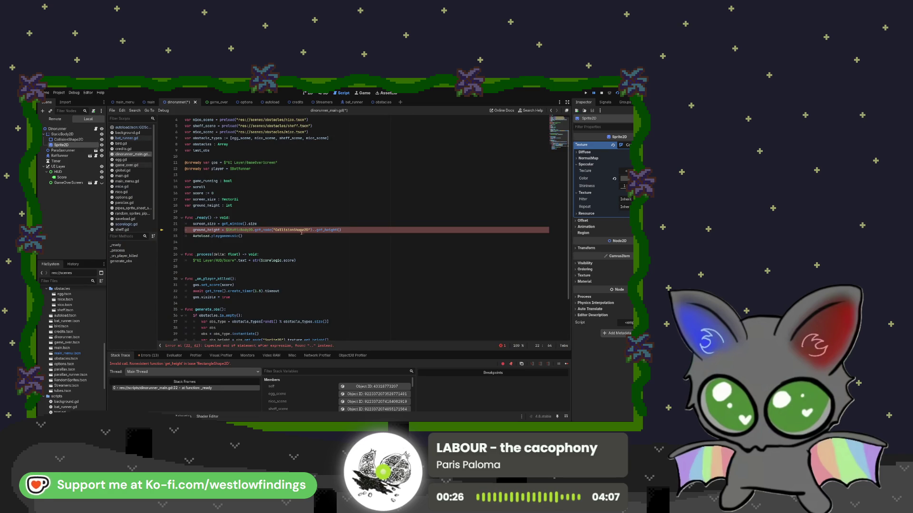
Make line 22 read $StaticBody2D.get_node("Sprite2D").texture.get_height(), then test-run and stop the game
{"action": "type", "text": "texture"}
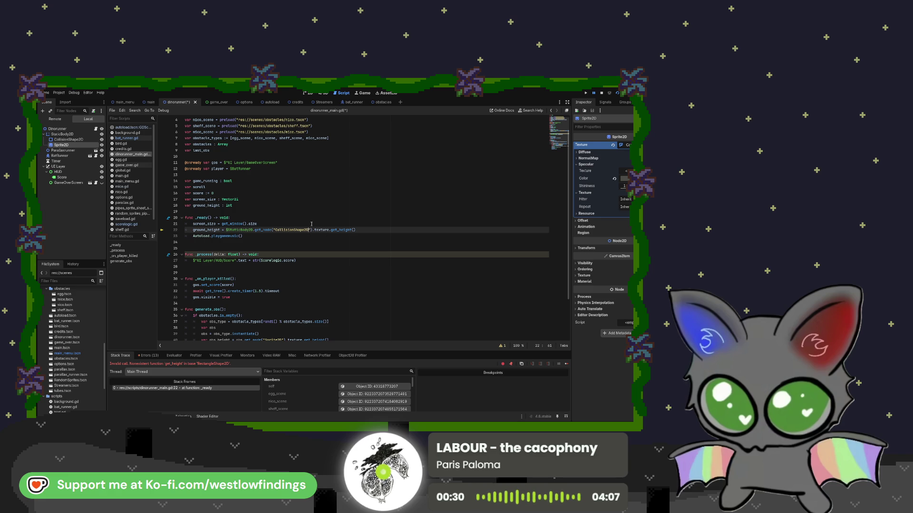
{"action": "key", "text": "Left"}
{"action": "key", "text": "Left"}
{"action": "key", "text": "Left"}
{"action": "key", "text": "BackSpace"}
{"action": "key", "text": "BackSpace"}
{"action": "key", "text": "BackSpace"}
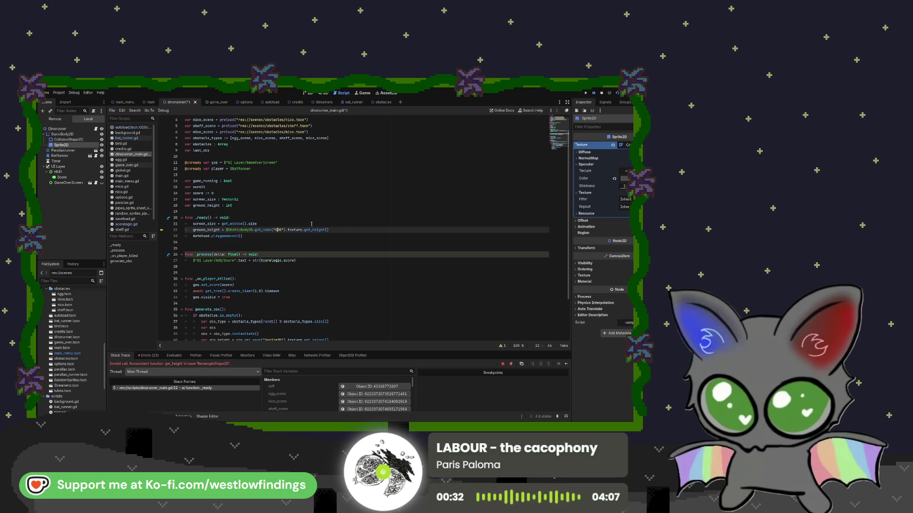
{"action": "type", "text": "Sprite"}
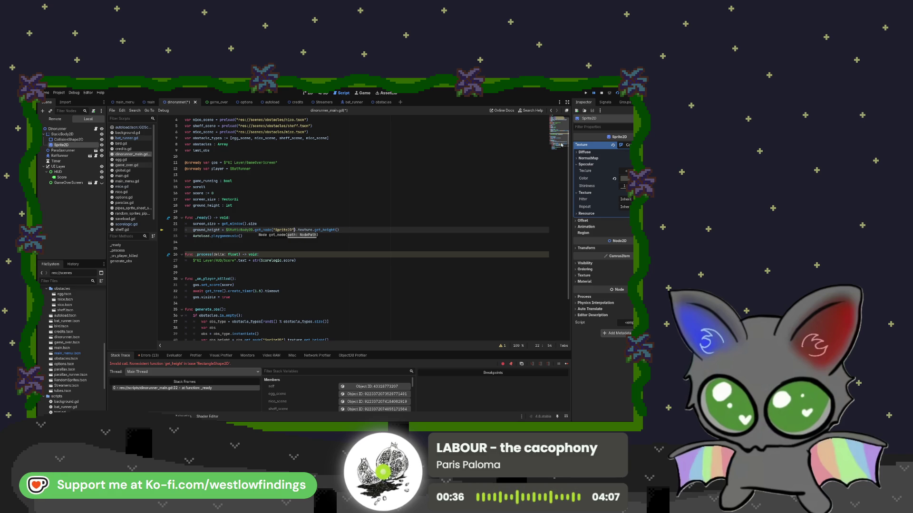
{"action": "left_click", "coordinate": [601, 94]}
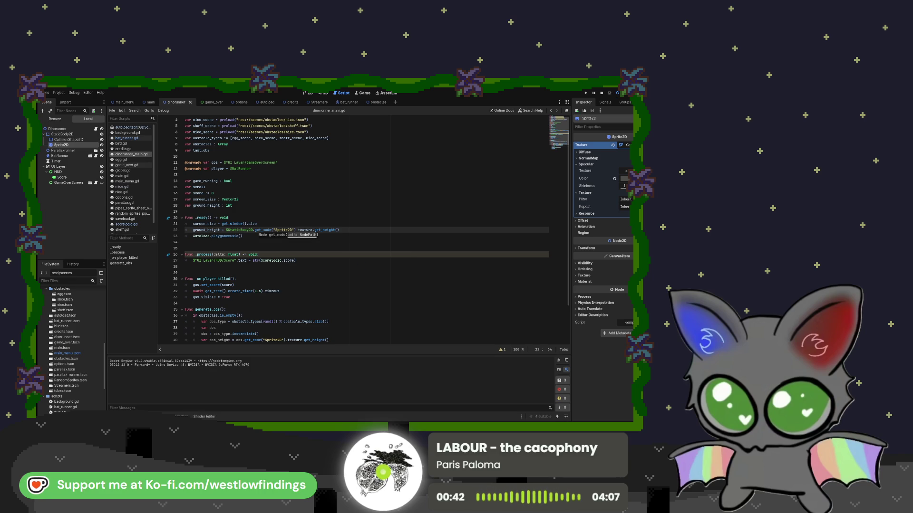
{"action": "key", "text": "F8"}
{"action": "left_click", "coordinate": [347, 229]}
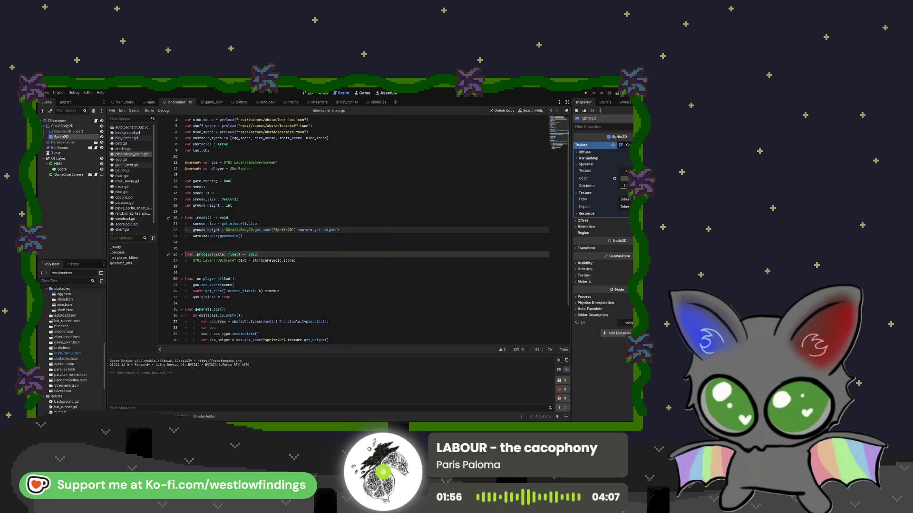
{"action": "scroll", "coordinate": [361, 228], "scroll_direction": "down", "scroll_amount": 3}
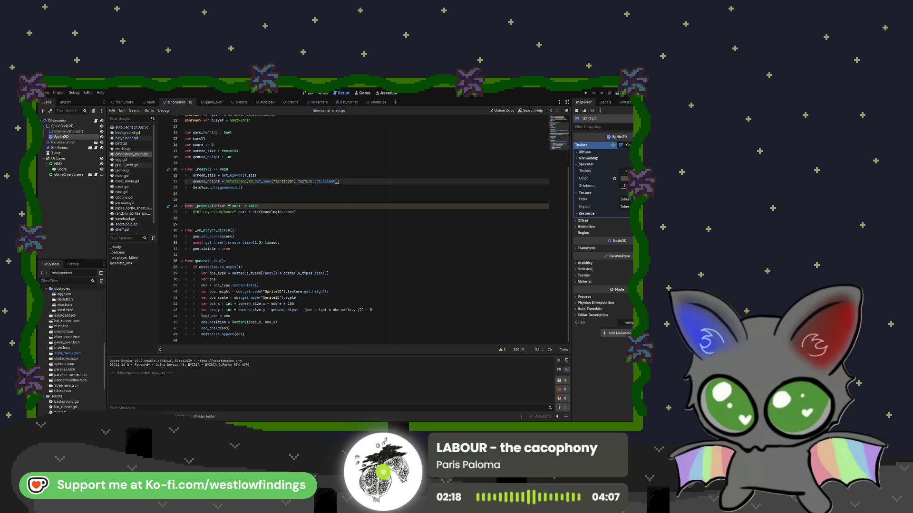
{"action": "left_click", "coordinate": [271, 304]}
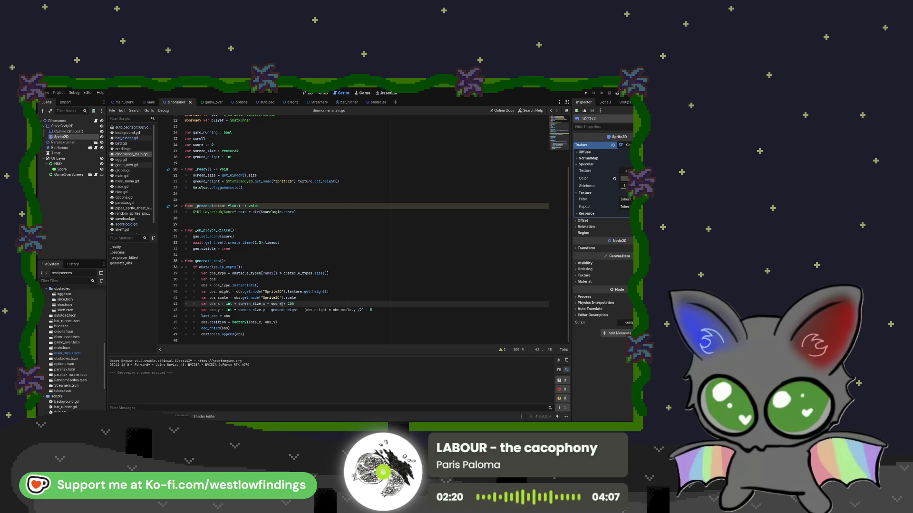
{"action": "left_click", "coordinate": [280, 304]}
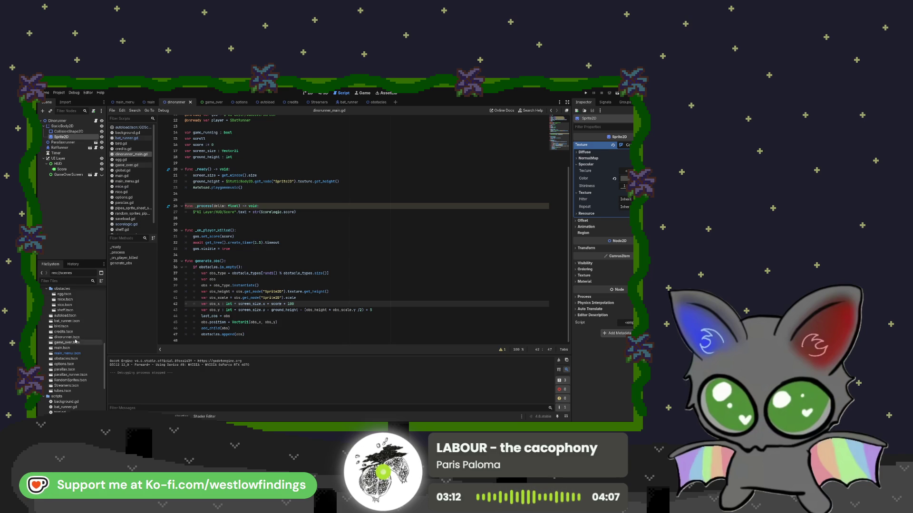
{"action": "left_click", "coordinate": [230, 339]}
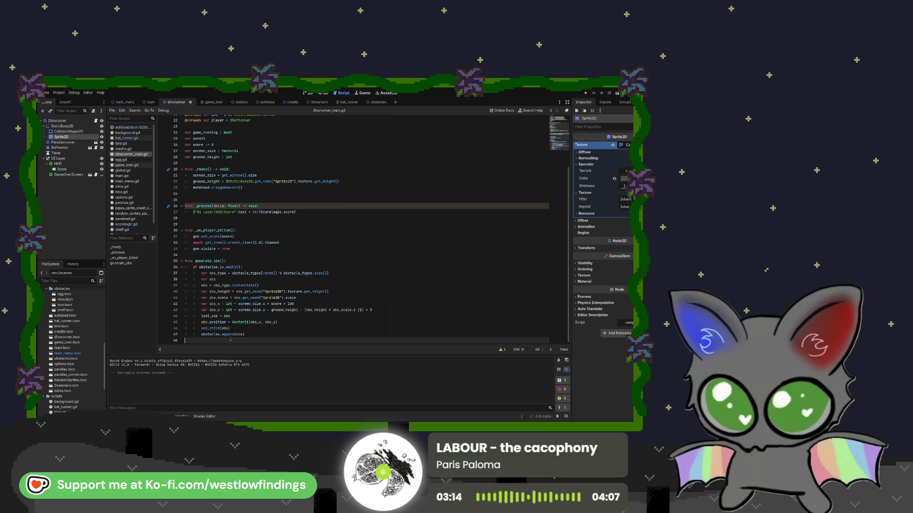
Add an empty add_obs() function below generate_obs
{"action": "key", "text": "Return"}
{"action": "type", "text": "fun"}
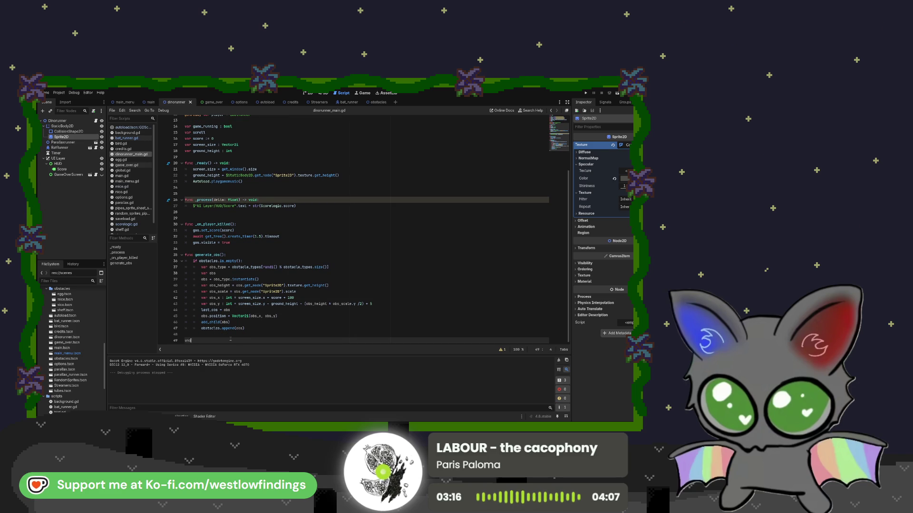
{"action": "type", "text": "func "}
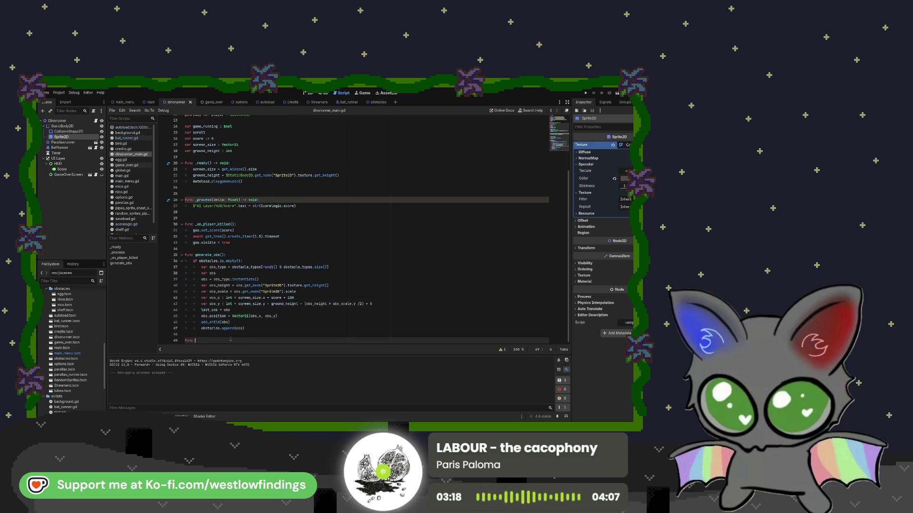
{"action": "type", "text": "addobs"}
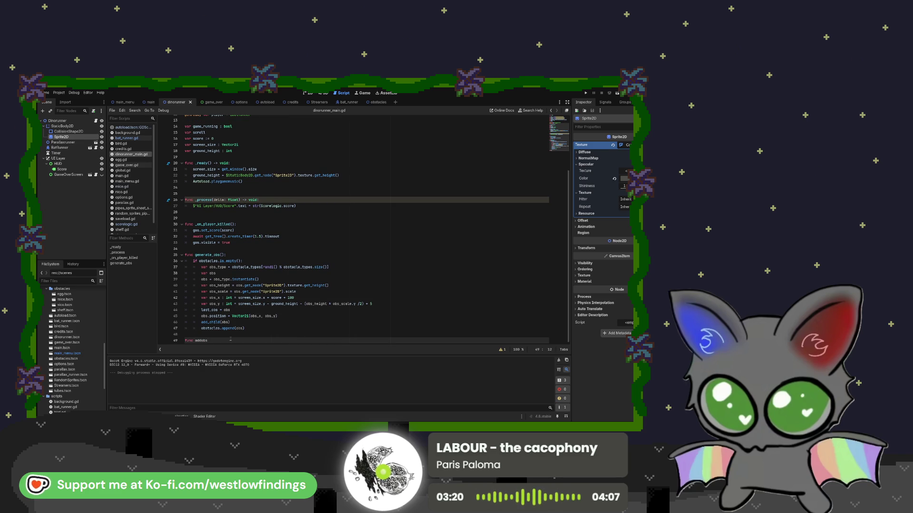
{"action": "key", "text": "BackSpace"}
{"action": "key", "text": "BackSpace"}
{"action": "key", "text": "BackSpace"}
{"action": "type", "text": "_obs():"}
{"action": "key", "text": "Return"}
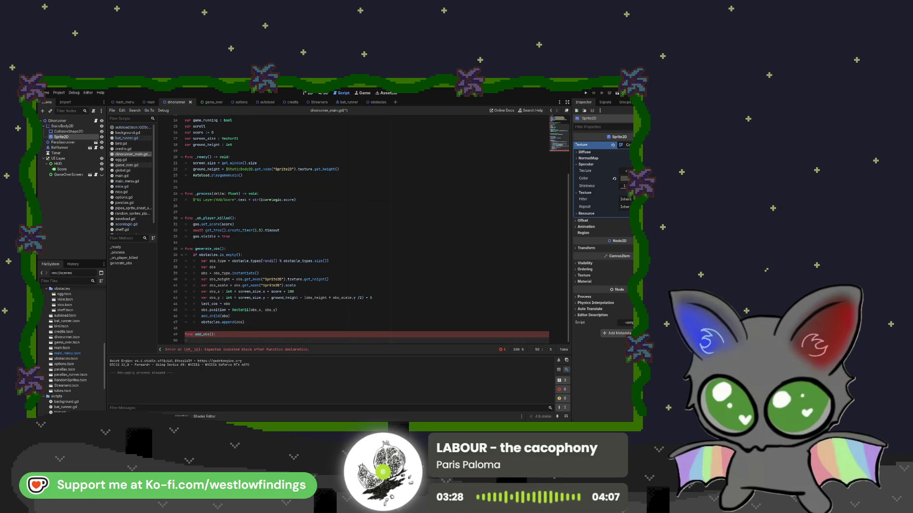
Move the obstacle positioning, add_child and append lines from generate_obs into add_obs
{"action": "left_click_drag", "start_coordinate": [201, 310], "coordinate": [250, 323]}
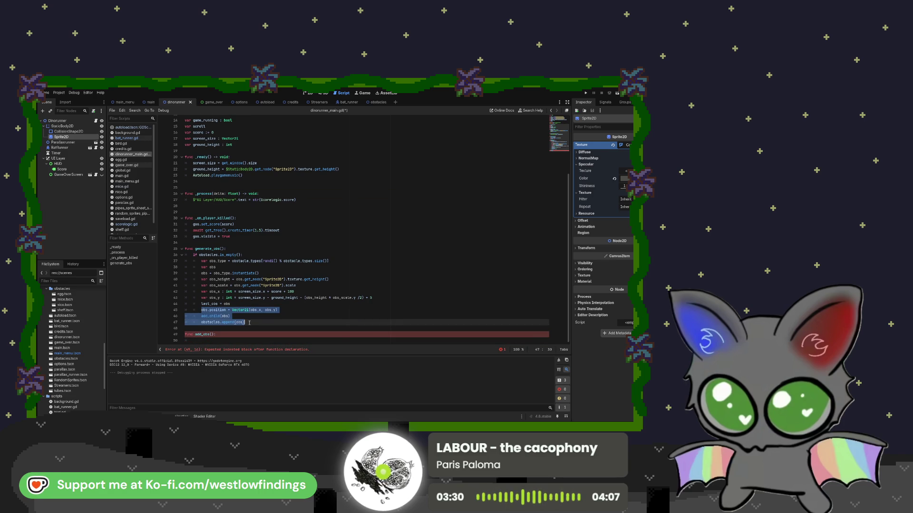
{"action": "key", "text": "ctrl+c"}
{"action": "left_click", "coordinate": [221, 341]}
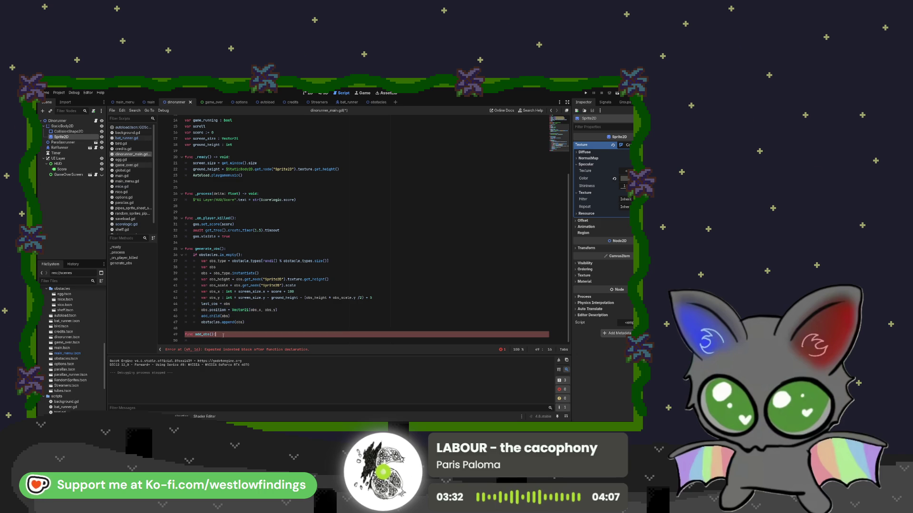
{"action": "key", "text": "ctrl+v"}
{"action": "left_click", "coordinate": [194, 335]}
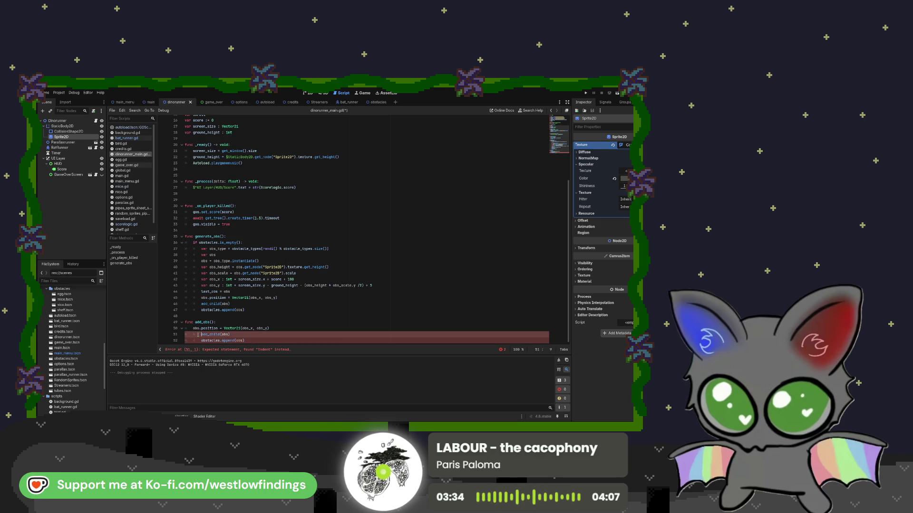
{"action": "key", "text": "Down"}
{"action": "key", "text": "Delete"}
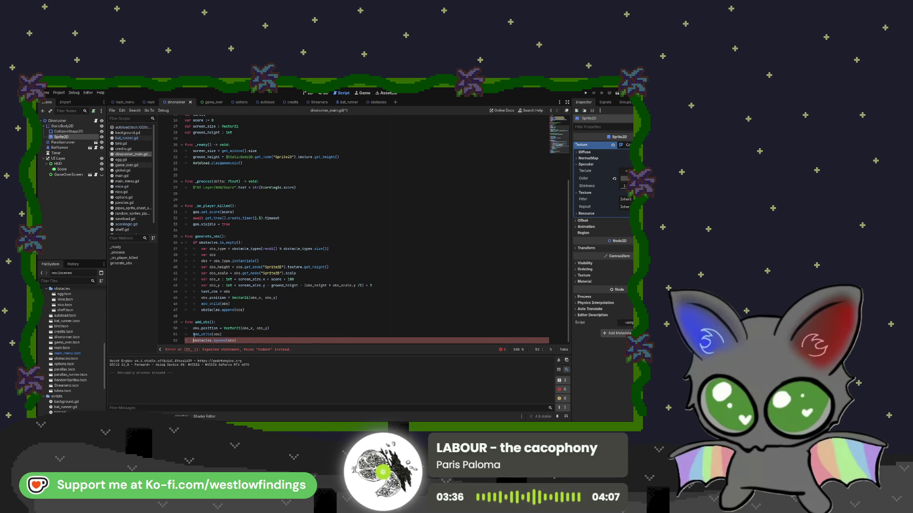
{"action": "left_click_drag", "start_coordinate": [240, 307], "coordinate": [201, 298]}
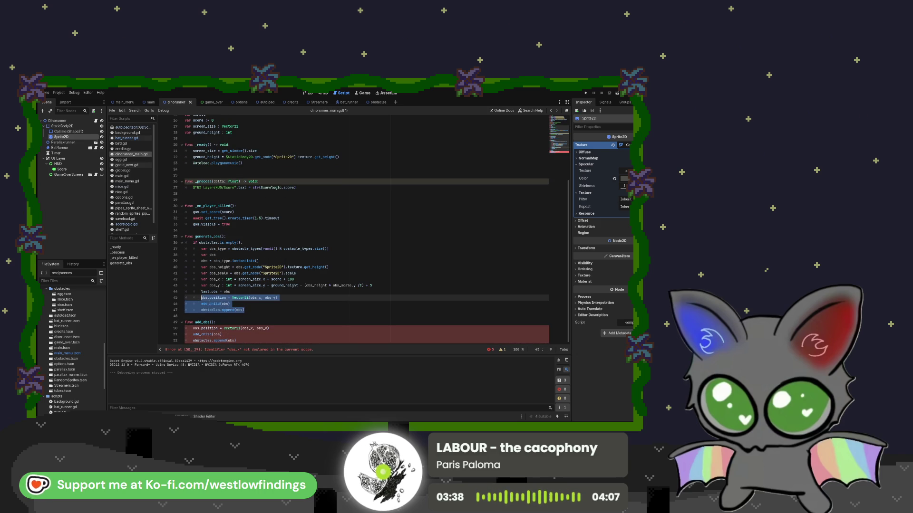
{"action": "key", "text": "BackSpace"}
{"action": "key", "text": "BackSpace"}
{"action": "key", "text": "BackSpace"}
{"action": "key", "text": "BackSpace"}
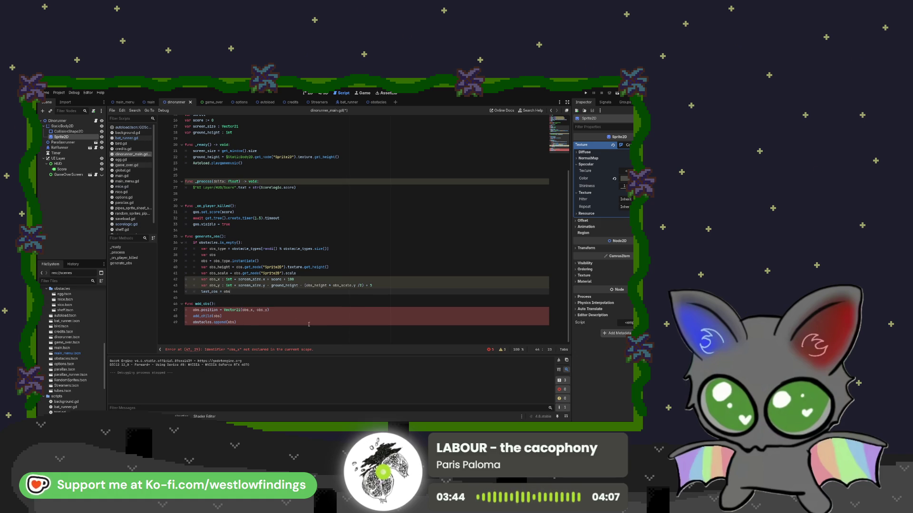
Make add_obs position the obstacle at Vector2i(x, y), with parameters obs, x, y
{"action": "left_click", "coordinate": [251, 310]}
{"action": "double_click", "coordinate": [251, 310]}
{"action": "type", "text": "x"}
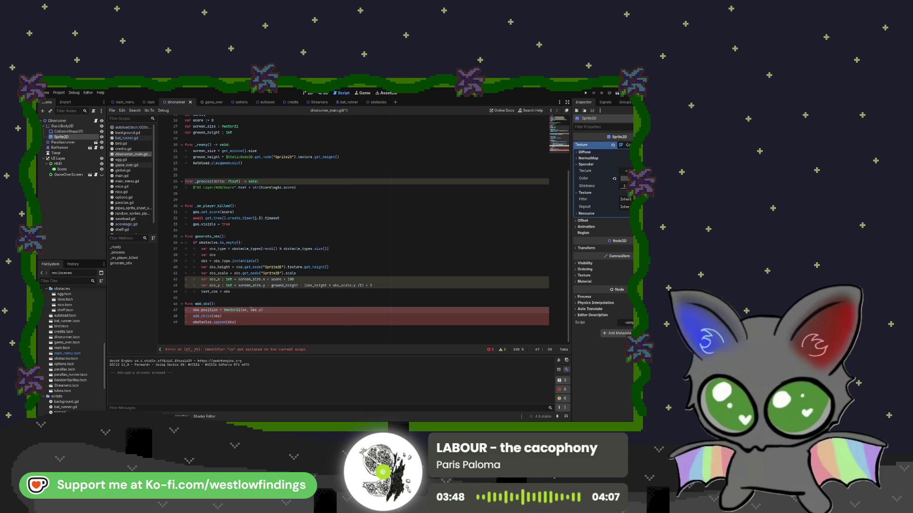
{"action": "left_click", "coordinate": [249, 310]}
{"action": "key", "text": "Delete"}
{"action": "key", "text": "Delete"}
{"action": "key", "text": "Delete"}
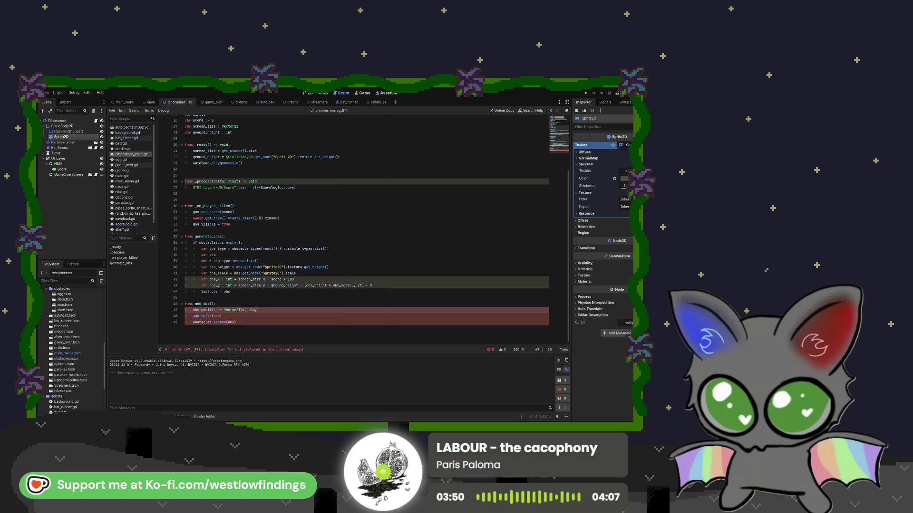
{"action": "key", "text": "Down"}
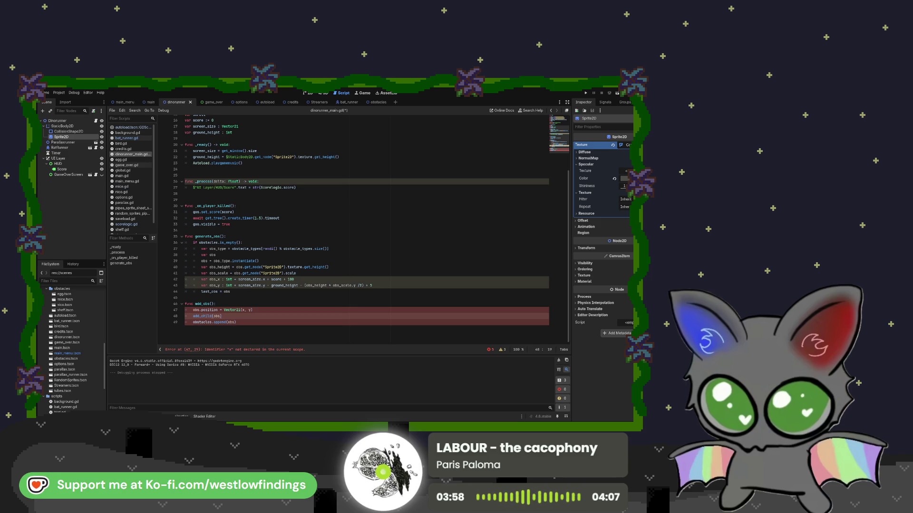
{"action": "left_click", "coordinate": [212, 304]}
{"action": "type", "text": "obs, x,"}
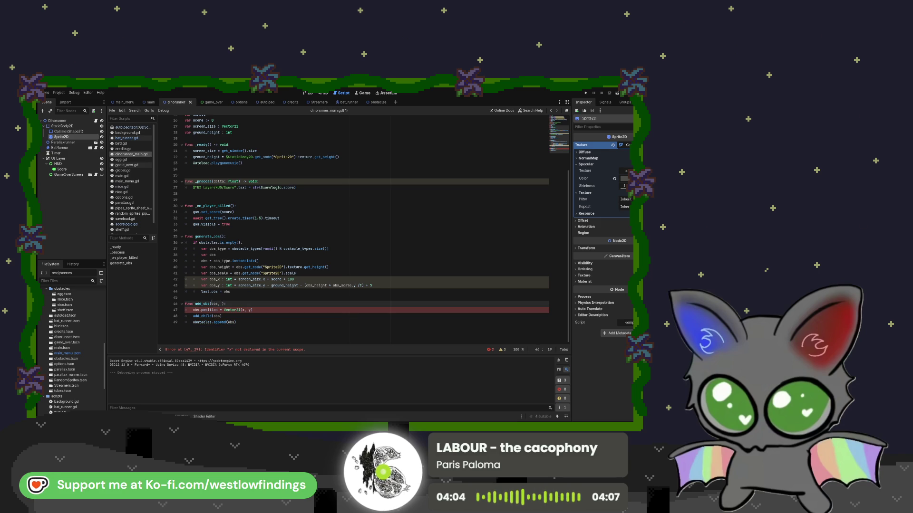
{"action": "type", "text": " y"}
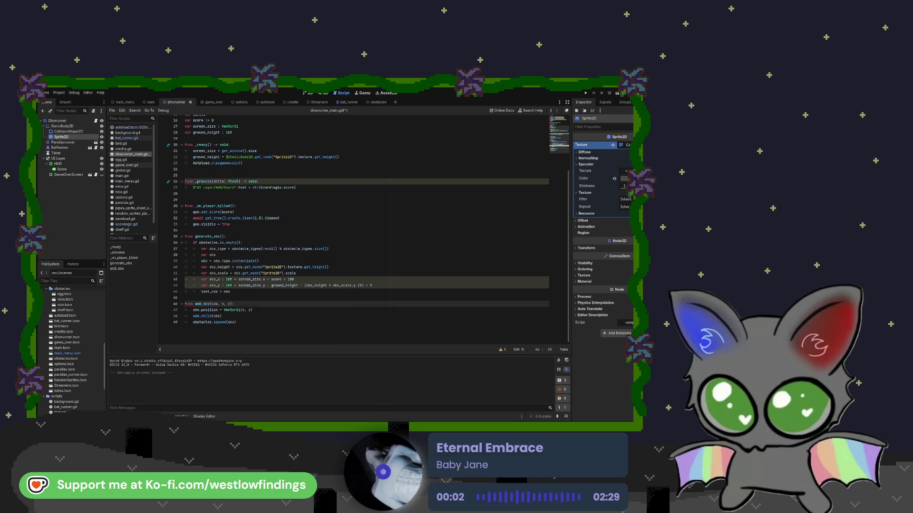
Append add_obs(obs, obs_x, obs_y) after last_obs = obs, then save and run the game
{"action": "left_click", "coordinate": [237, 293]}
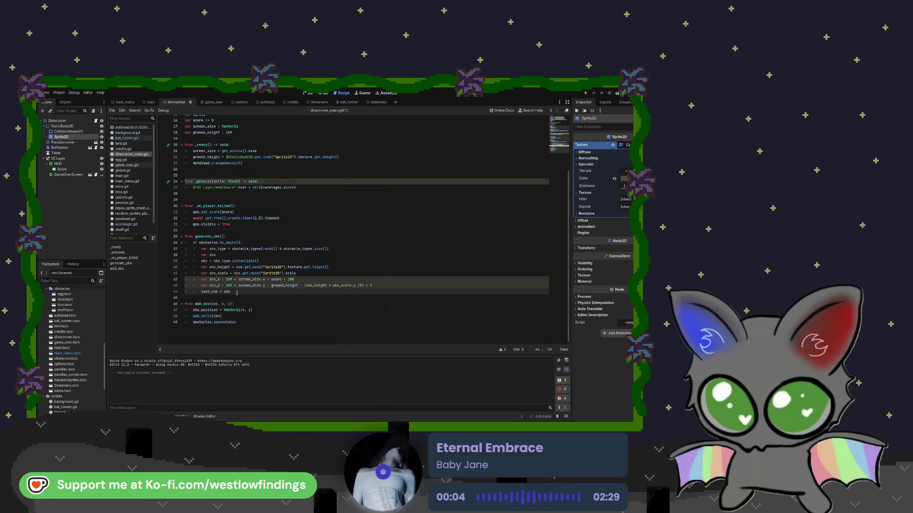
{"action": "key", "text": "Return"}
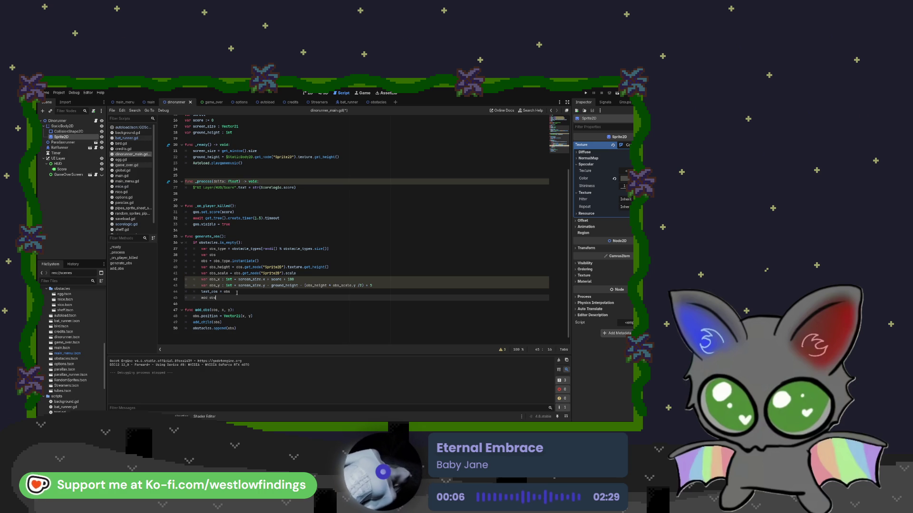
{"action": "type", "text": "add obs"}
{"action": "key", "text": "BackSpace"}
{"action": "key", "text": "BackSpace"}
{"action": "key", "text": "BackSpace"}
{"action": "type", "text": "_obs"}
{"action": "key", "text": "Return"}
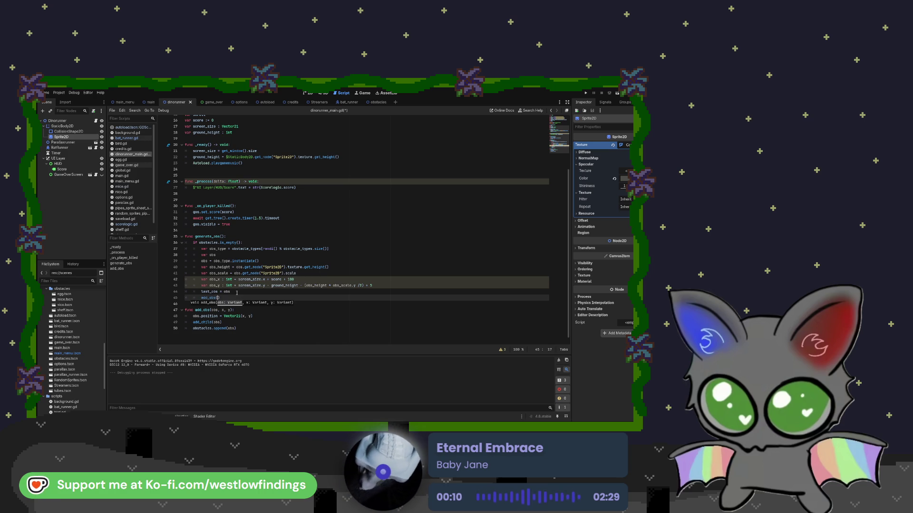
{"action": "type", "text": "obs, "}
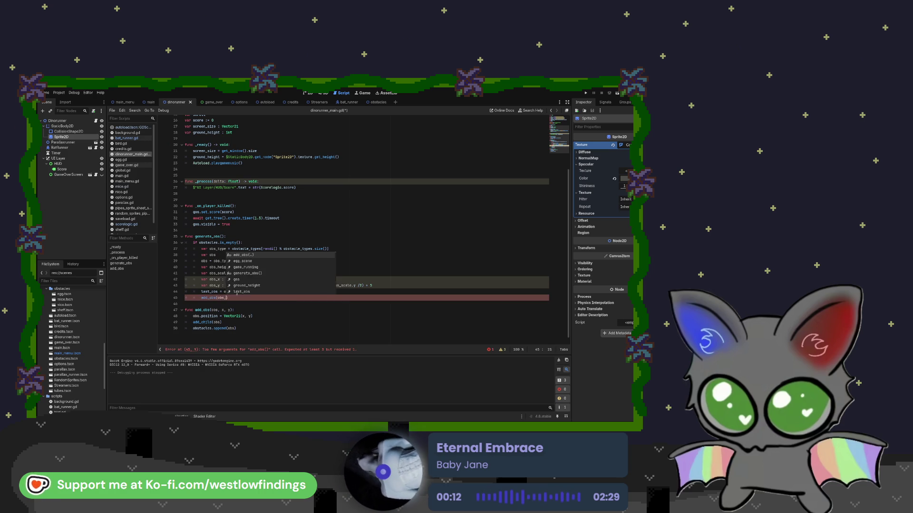
{"action": "type", "text": "obs_"}
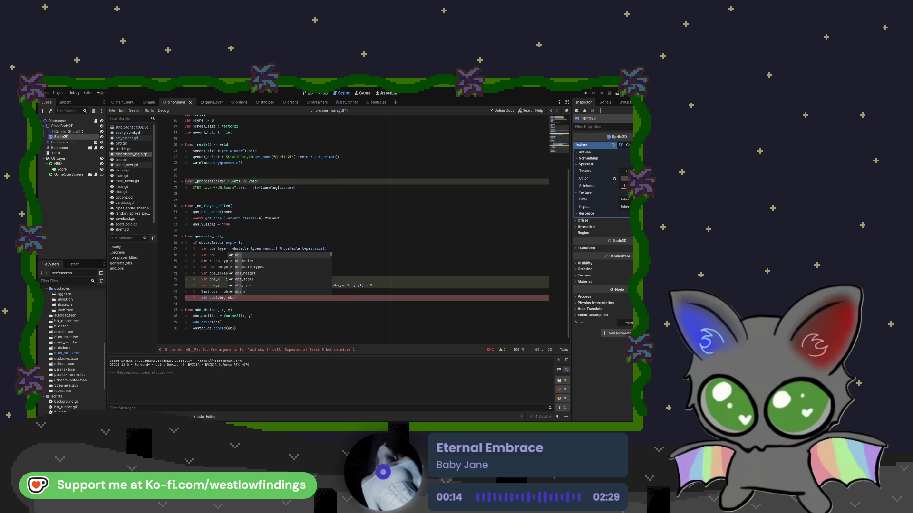
{"action": "type", "text": "x, obs"}
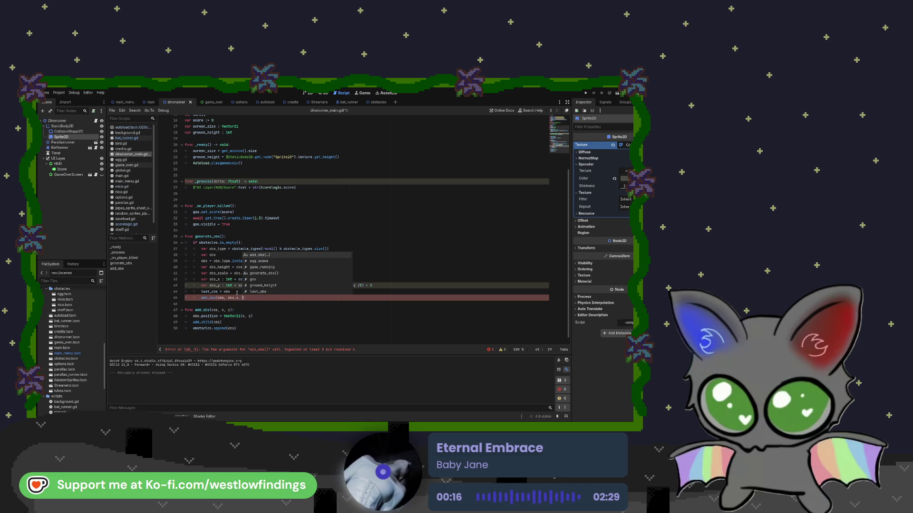
{"action": "type", "text": "_y)"}
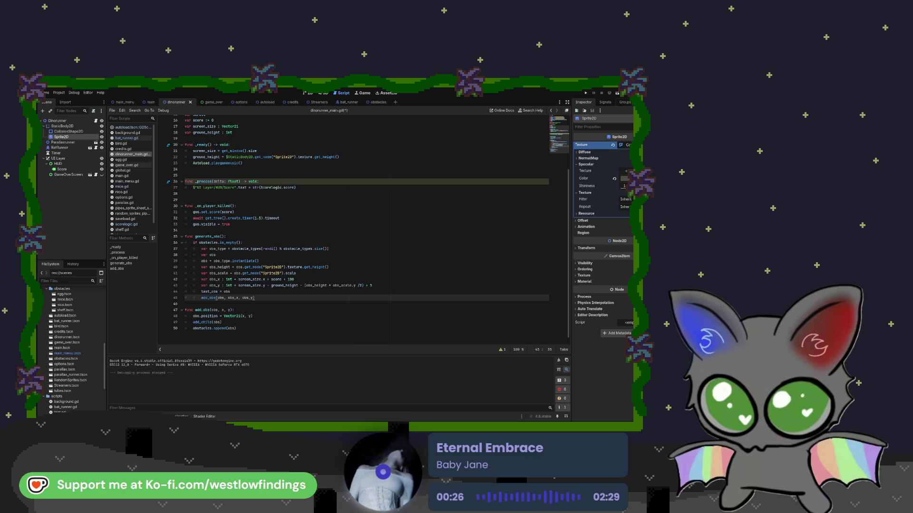
{"action": "key", "text": "F5"}
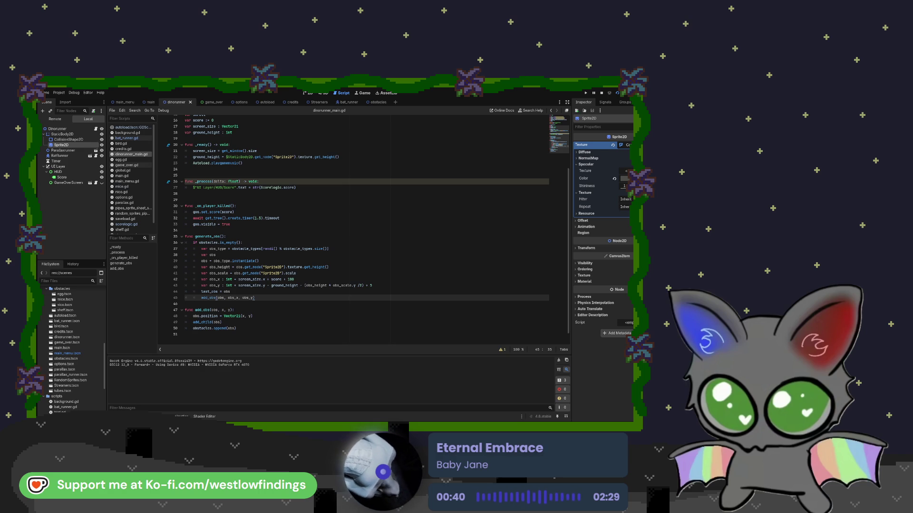
Stop the game and move StaticBody2D below Parallaxrunner, BatRunner and Timer
{"action": "key", "text": "F8"}
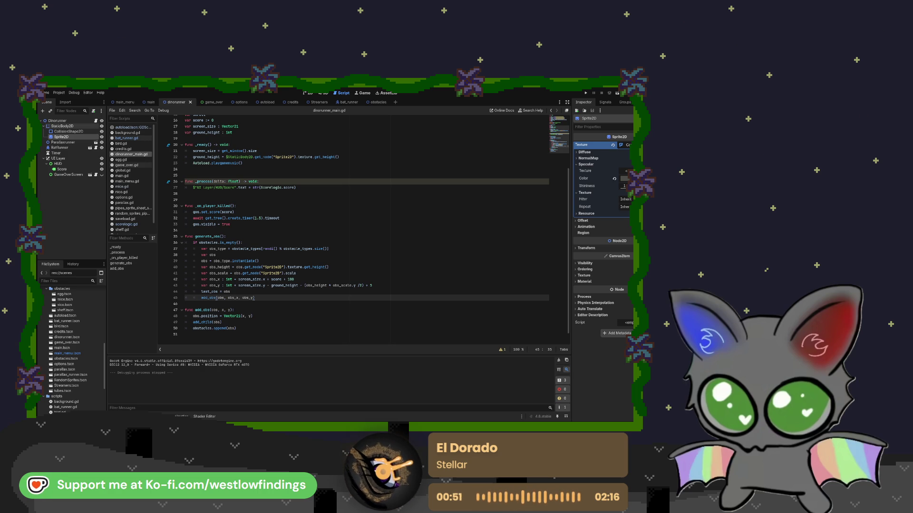
{"action": "left_click", "coordinate": [77, 126]}
{"action": "left_click_drag", "start_coordinate": [78, 126], "coordinate": [76, 157]}
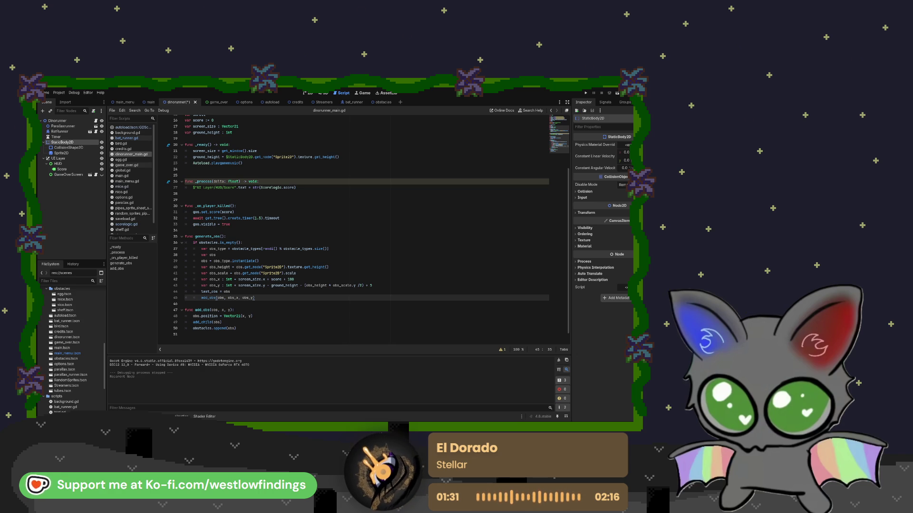
Extend line 36's condition with 'or last_obs.position.x < score + randi_range(300, 500):'
{"action": "left_click", "coordinate": [294, 243]}
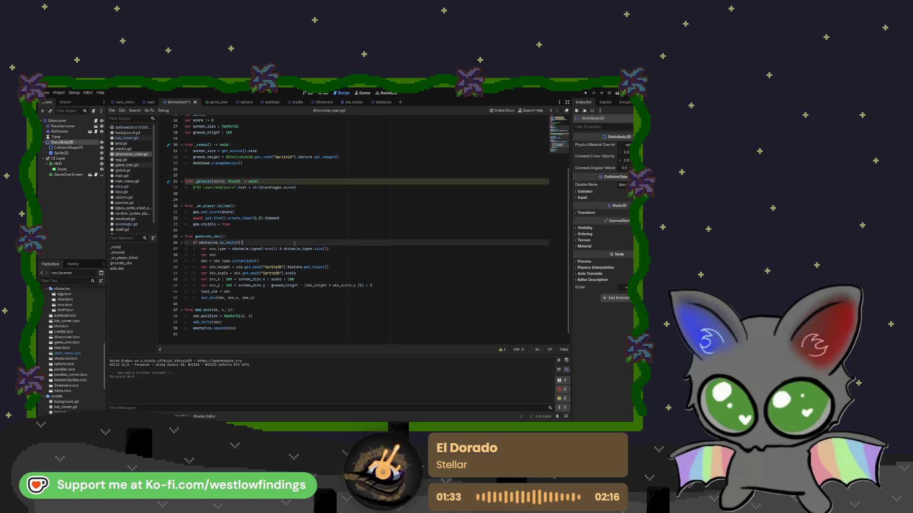
{"action": "key", "text": "BackSpace"}
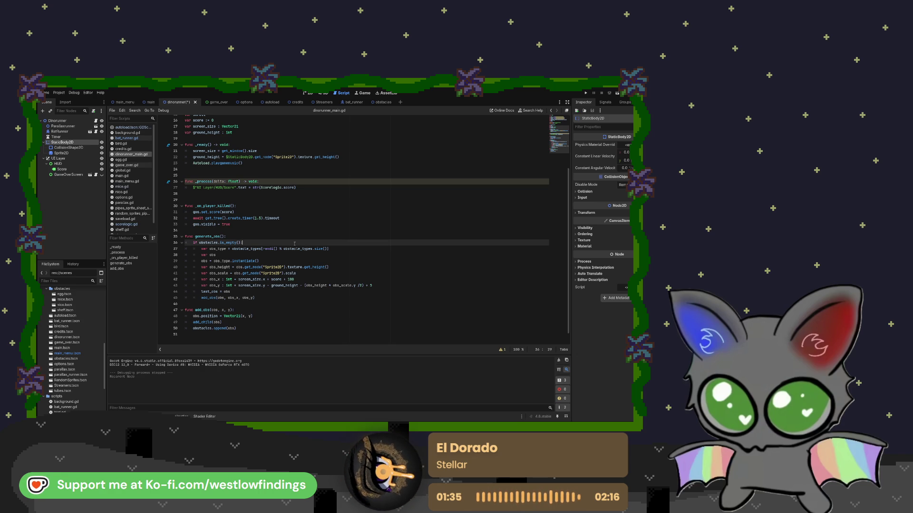
{"action": "type", "text": "or la"}
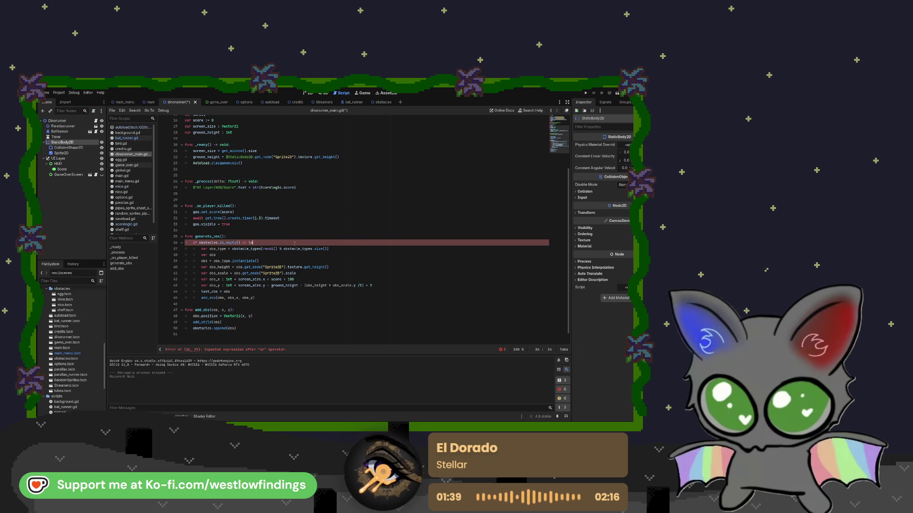
{"action": "type", "text": "st"}
{"action": "key", "text": "Return"}
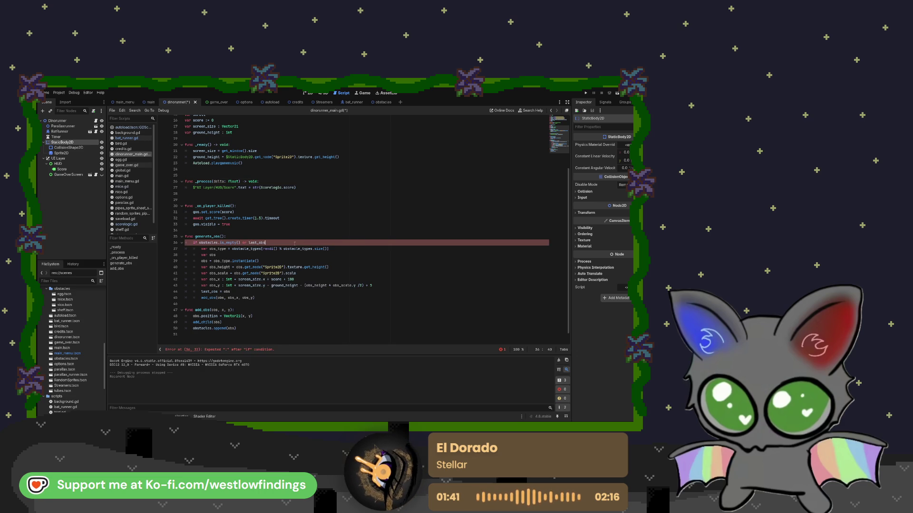
{"action": "type", "text": ".pos"}
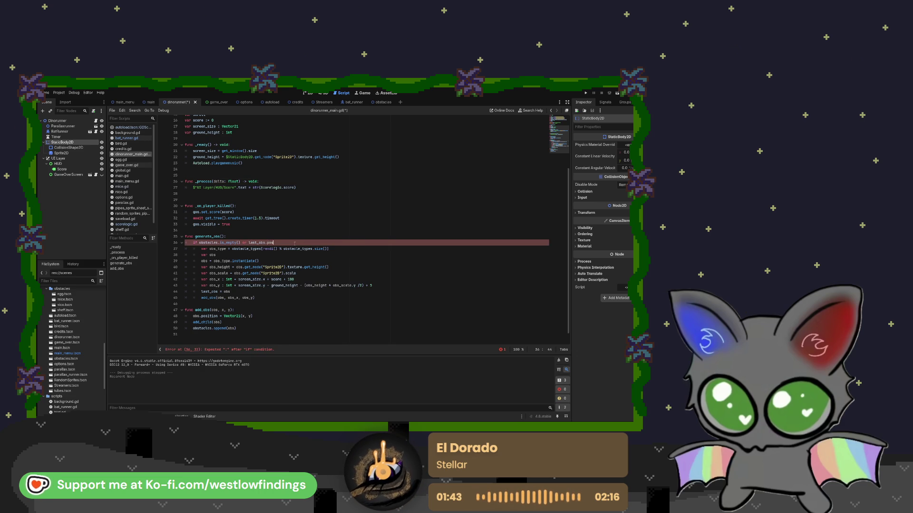
{"action": "type", "text": "ition"}
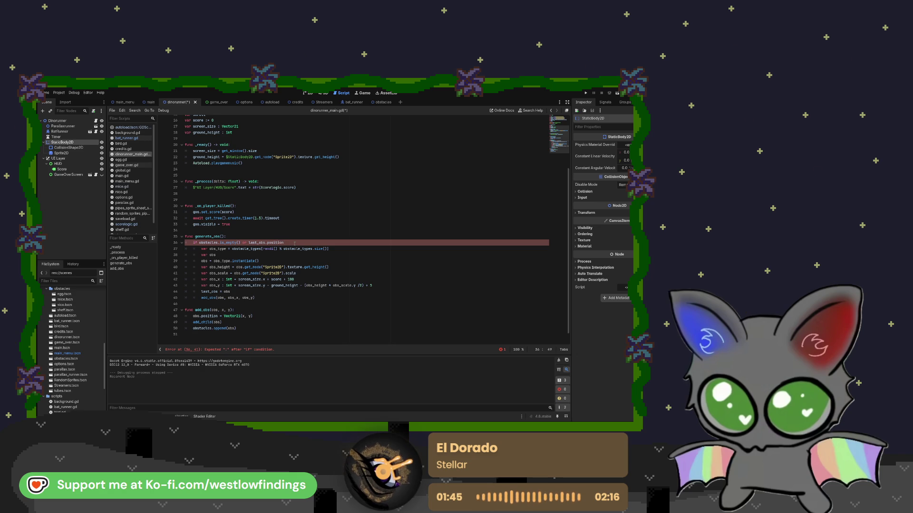
{"action": "type", "text": ".x "}
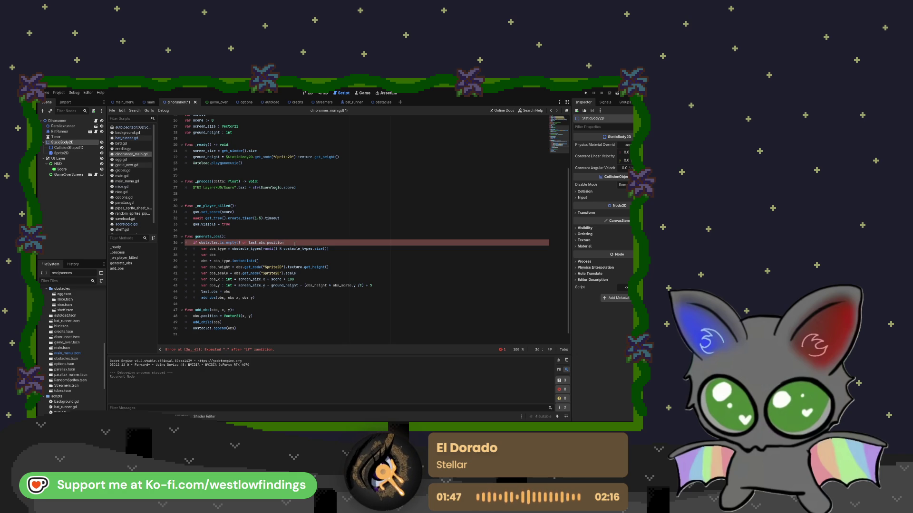
{"action": "type", "text": "< "}
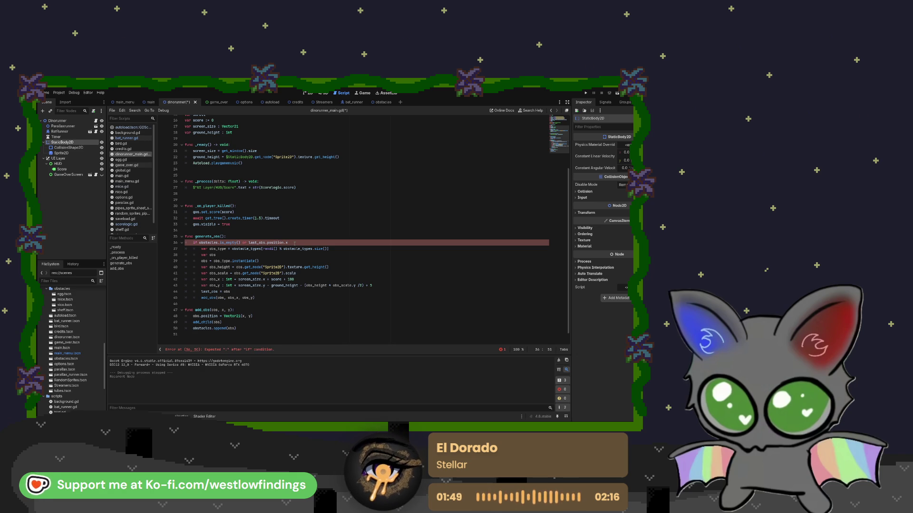
{"action": "type", "text": "score"}
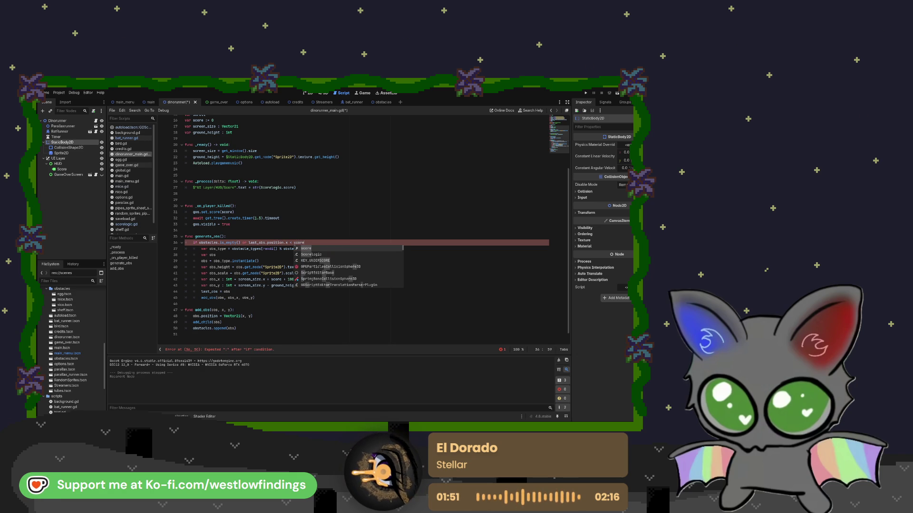
{"action": "type", "text": " + "}
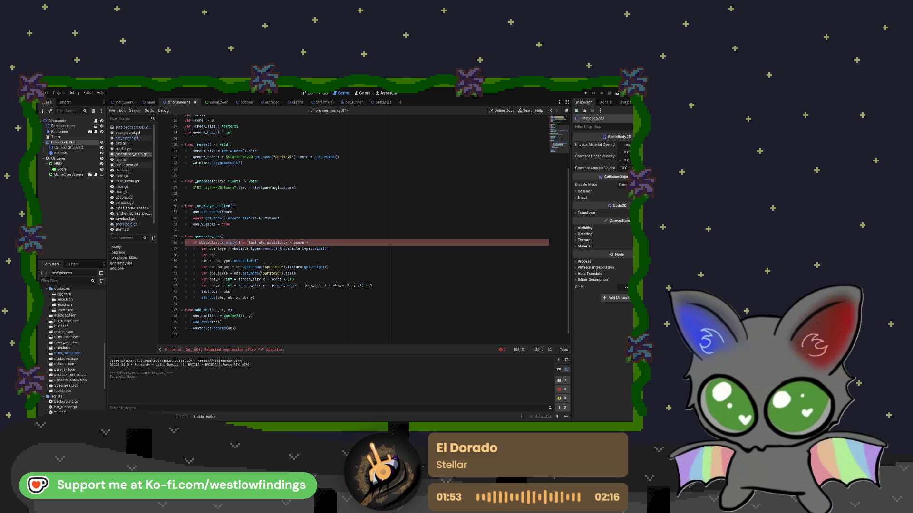
{"action": "type", "text": "randi("}
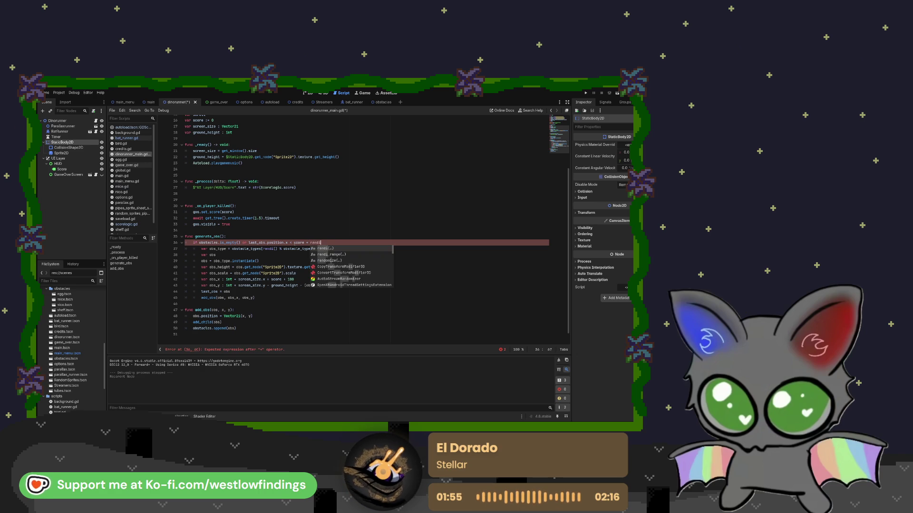
{"action": "key", "text": "BackSpace"}
{"action": "type", "text": "range("}
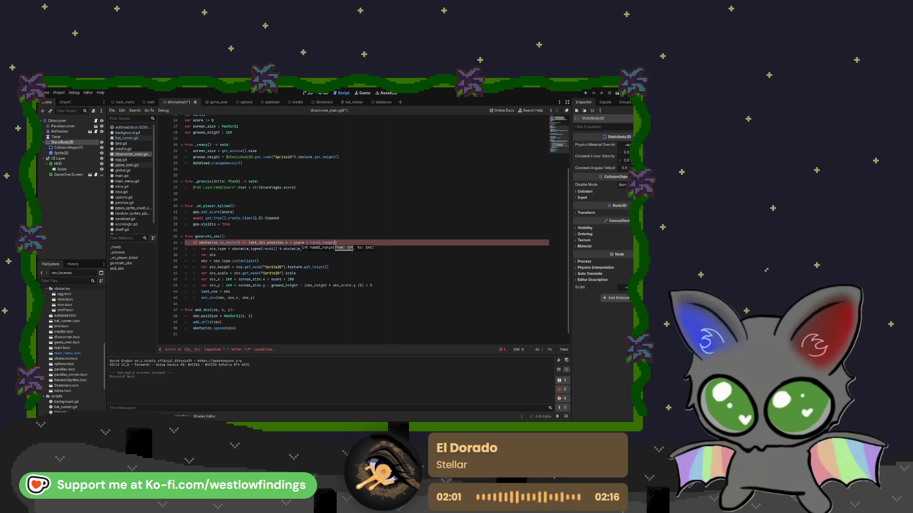
{"action": "type", "text": "300,5"}
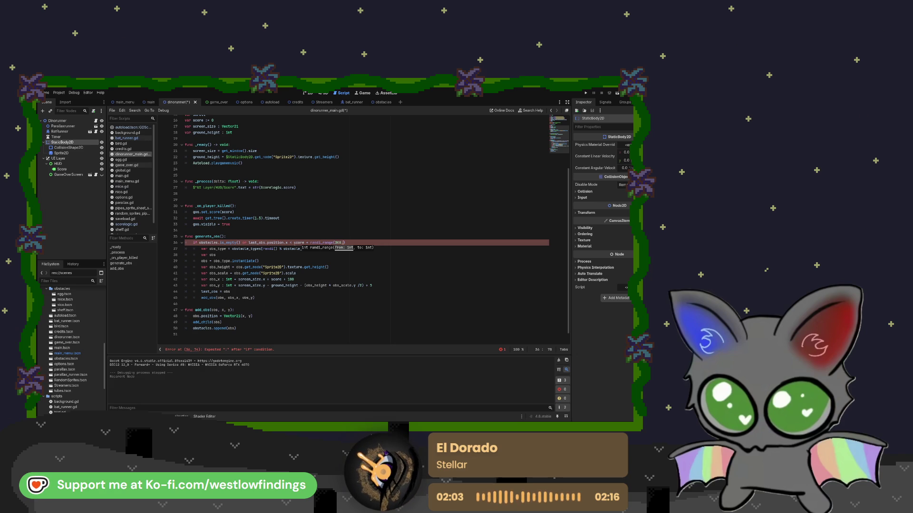
{"action": "key", "text": "Left"}
{"action": "key", "text": "Left"}
{"action": "key", "text": "Left"}
{"action": "key", "text": "End"}
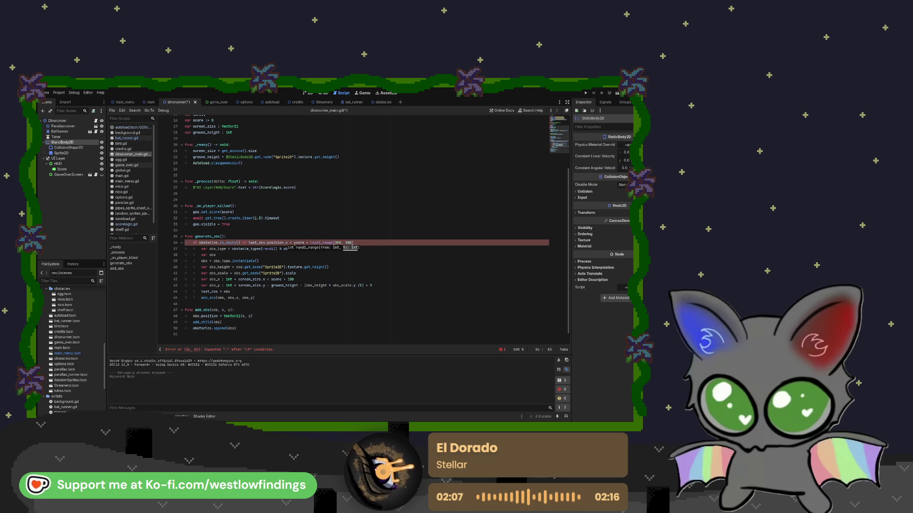
{"action": "type", "text": ")::"}
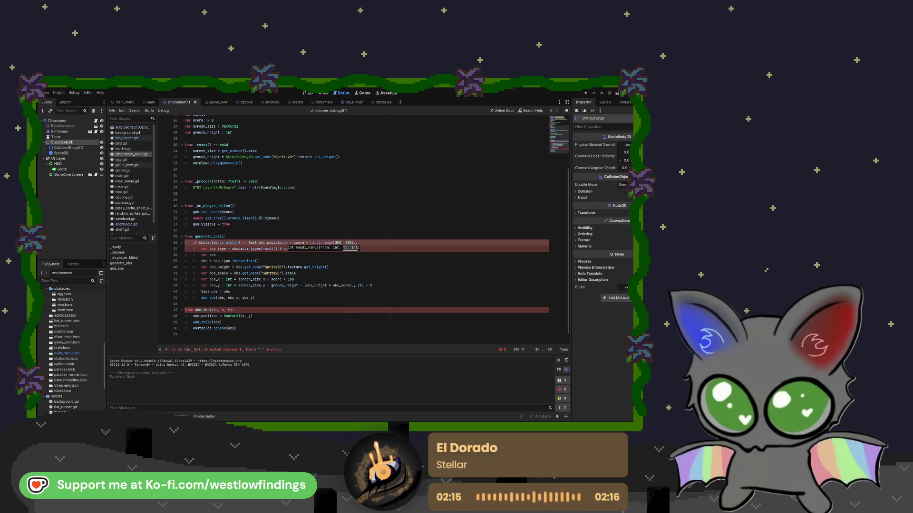
{"action": "key", "text": "BackSpace"}
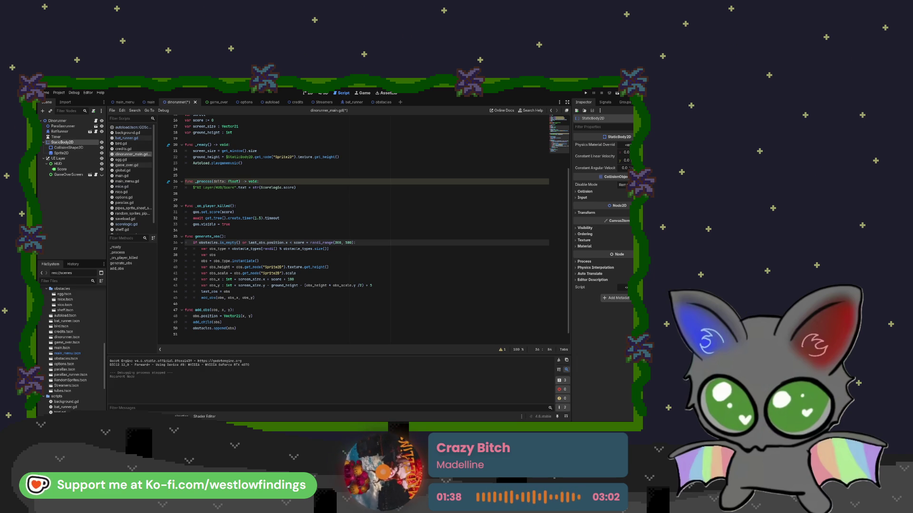
{"action": "left_click", "coordinate": [305, 286]}
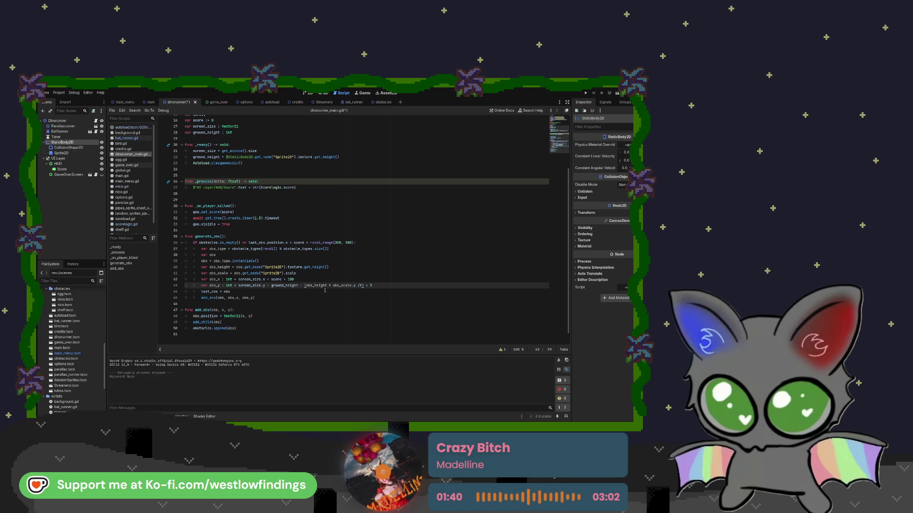
Save and test-run the obstacle spawning, then switch to the level's 2D view
{"action": "key", "text": "Left"}
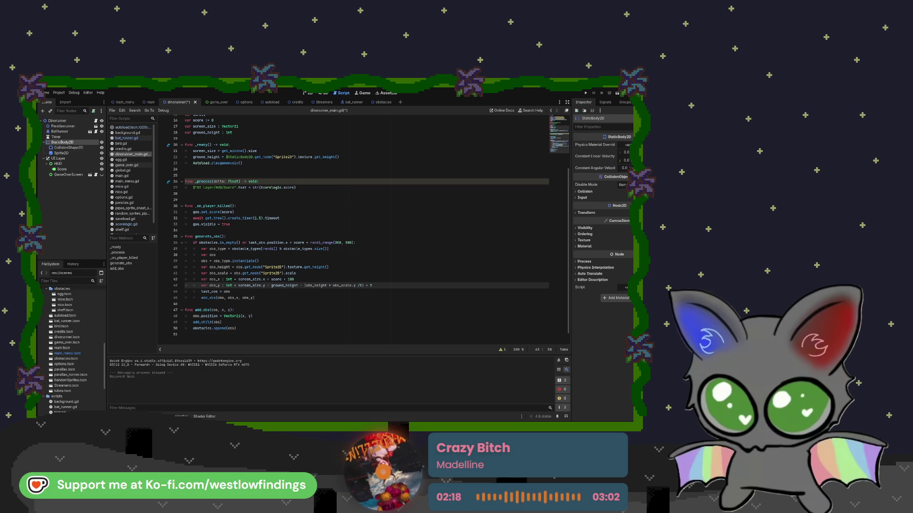
{"action": "left_click", "coordinate": [269, 285]}
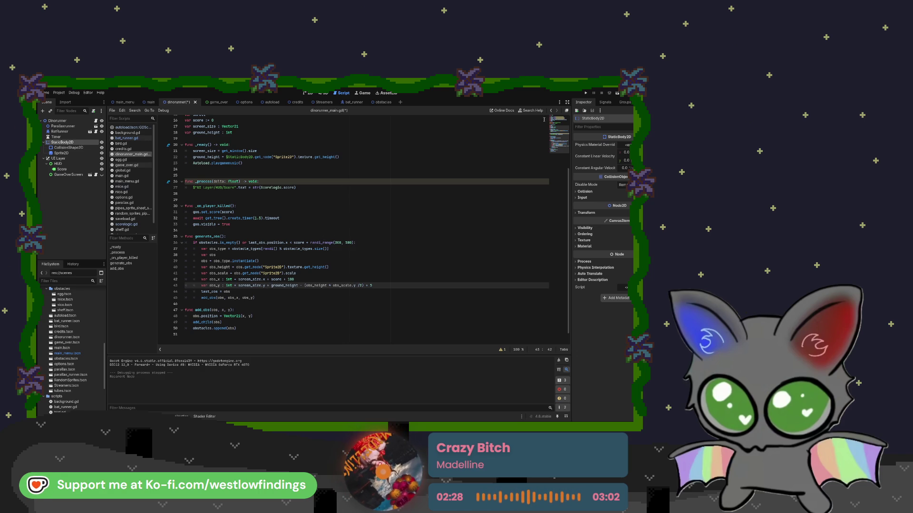
{"action": "left_click", "coordinate": [617, 93]}
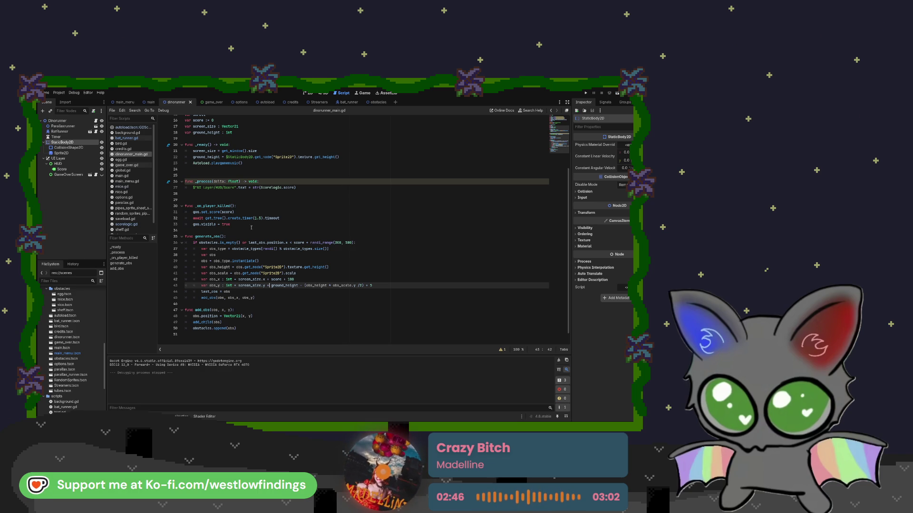
{"action": "left_click", "coordinate": [307, 93]}
Stretch the ground CollisionShape2D rightward to about 230 wide, then run the game to test it
{"action": "scroll", "coordinate": [361, 281], "scroll_direction": "down", "scroll_amount": 3}
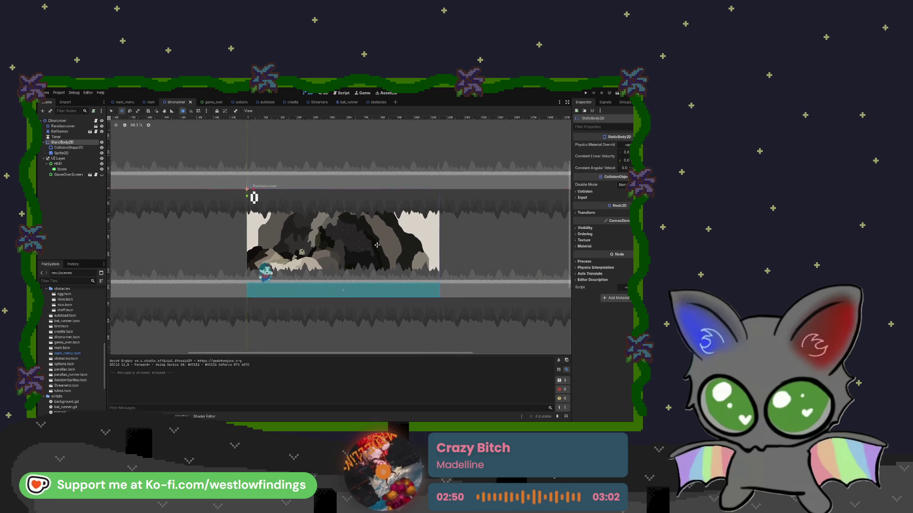
{"action": "left_click", "coordinate": [364, 298]}
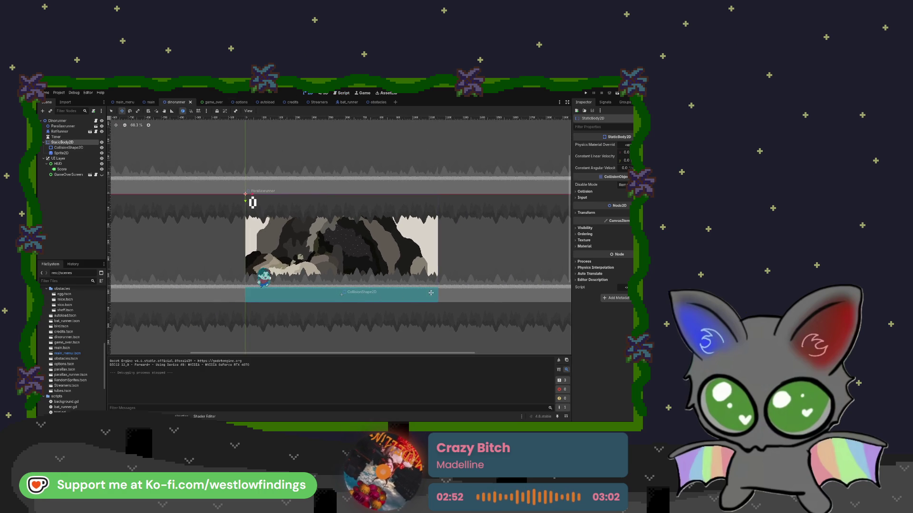
{"action": "left_click", "coordinate": [71, 148]}
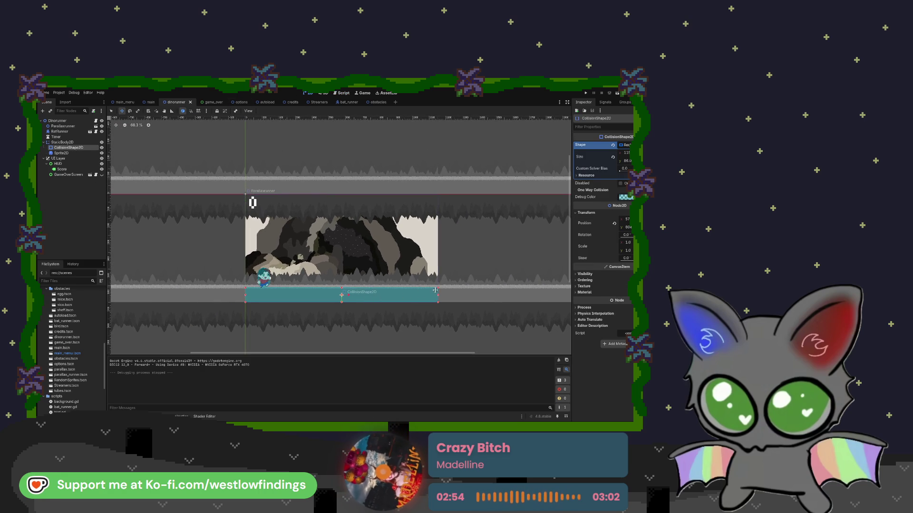
{"action": "left_click_drag", "start_coordinate": [437, 295], "coordinate": [555, 295]}
{"action": "scroll", "coordinate": [388, 294], "scroll_direction": "down", "scroll_amount": 3}
{"action": "scroll", "coordinate": [387, 294], "scroll_direction": "right", "scroll_amount": 3}
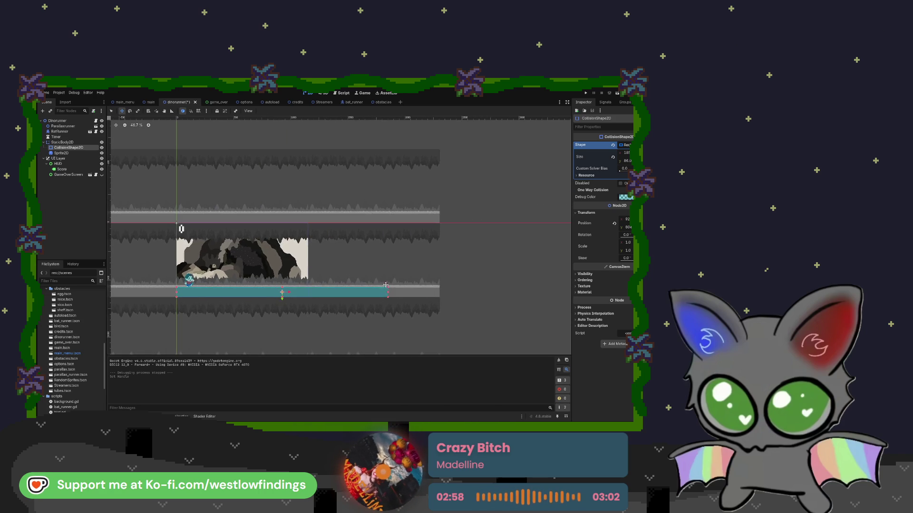
{"action": "left_click_drag", "start_coordinate": [389, 292], "coordinate": [439, 292]}
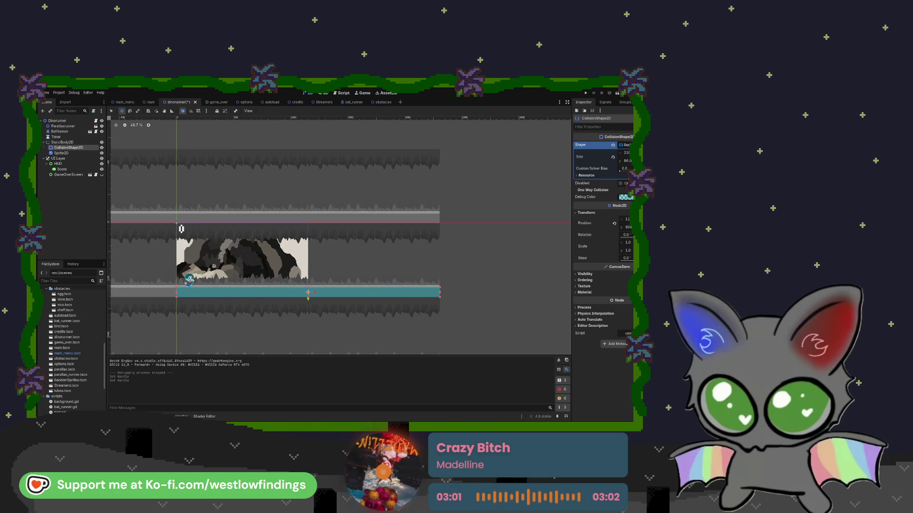
{"action": "left_click", "coordinate": [617, 93]}
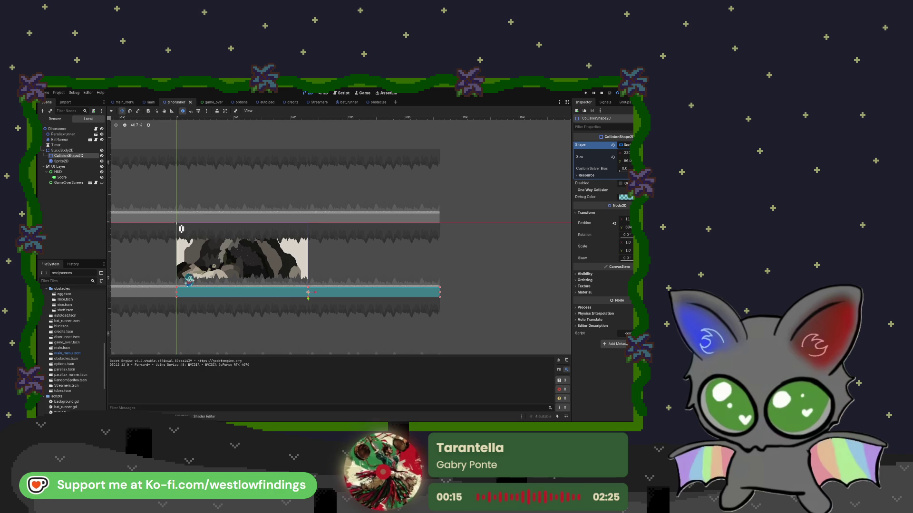
Stop the running game with F8
{"action": "key", "text": "F8"}
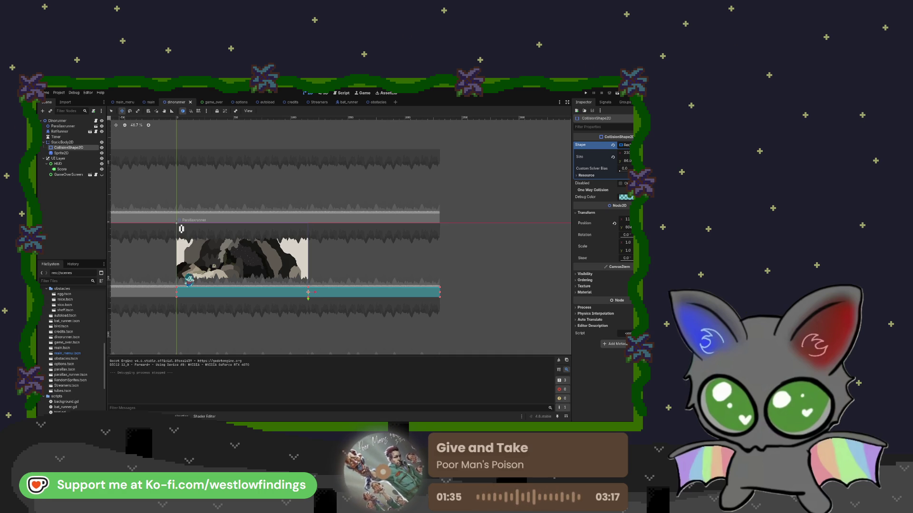
Pull the collision shape's right edge back to the cave background's edge, then select Sprite2D
{"action": "left_click_drag", "start_coordinate": [183, 344], "coordinate": [220, 328]}
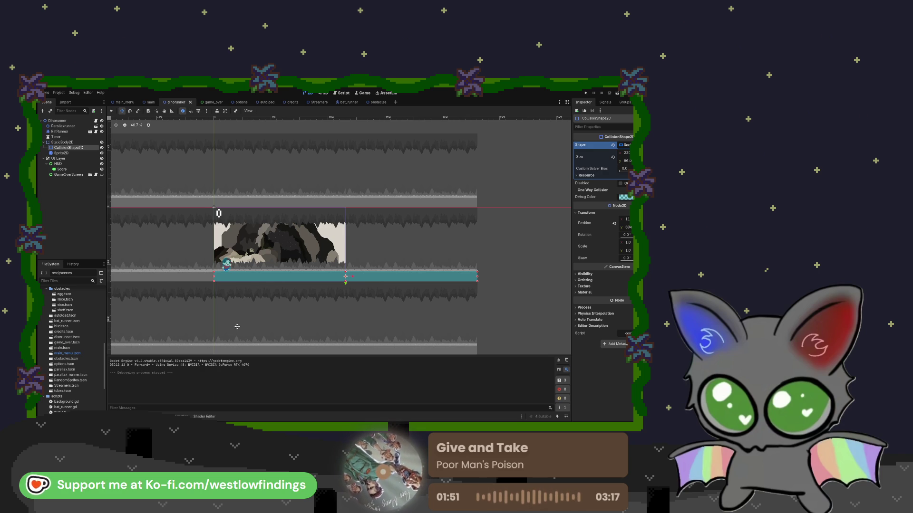
{"action": "left_click_drag", "start_coordinate": [477, 277], "coordinate": [345, 277]}
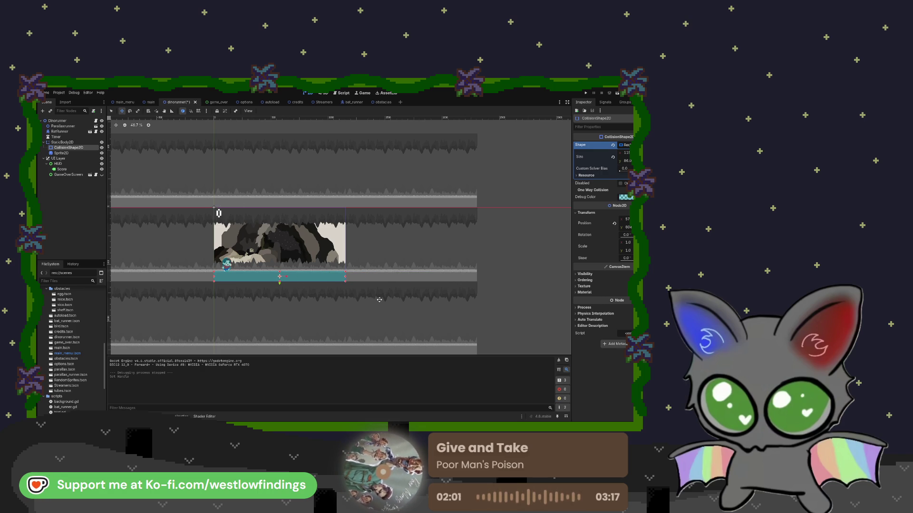
{"action": "scroll", "coordinate": [345, 279], "scroll_direction": "up", "scroll_amount": 8}
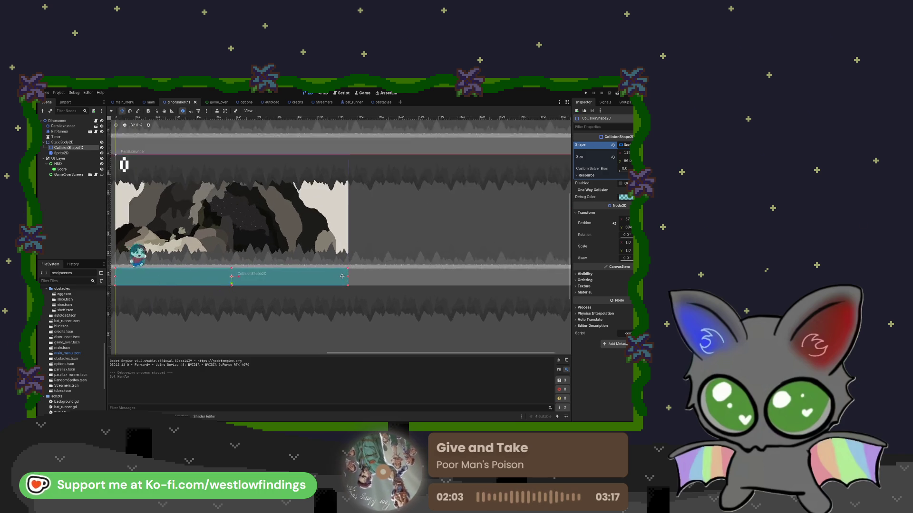
{"action": "scroll", "coordinate": [351, 281], "scroll_direction": "up", "scroll_amount": 3}
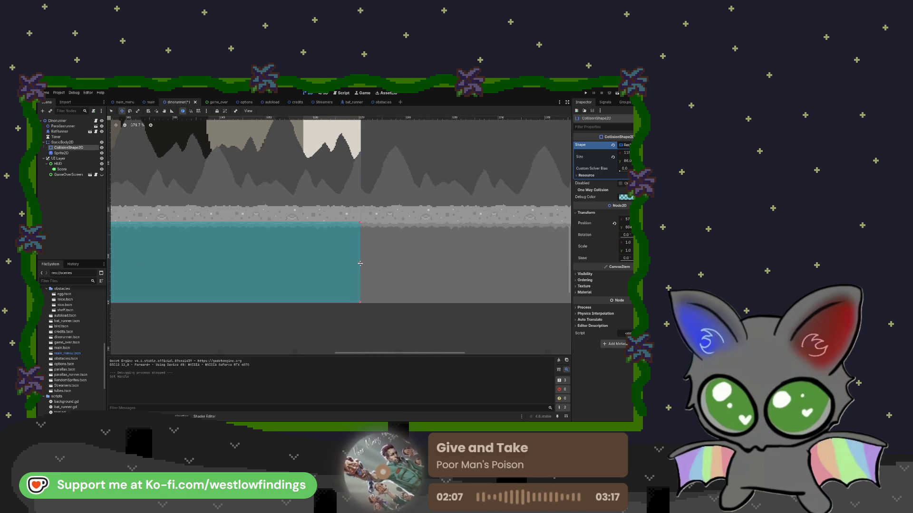
{"action": "left_click_drag", "start_coordinate": [360, 263], "coordinate": [365, 264]}
{"action": "scroll", "coordinate": [365, 264], "scroll_direction": "down", "scroll_amount": 8}
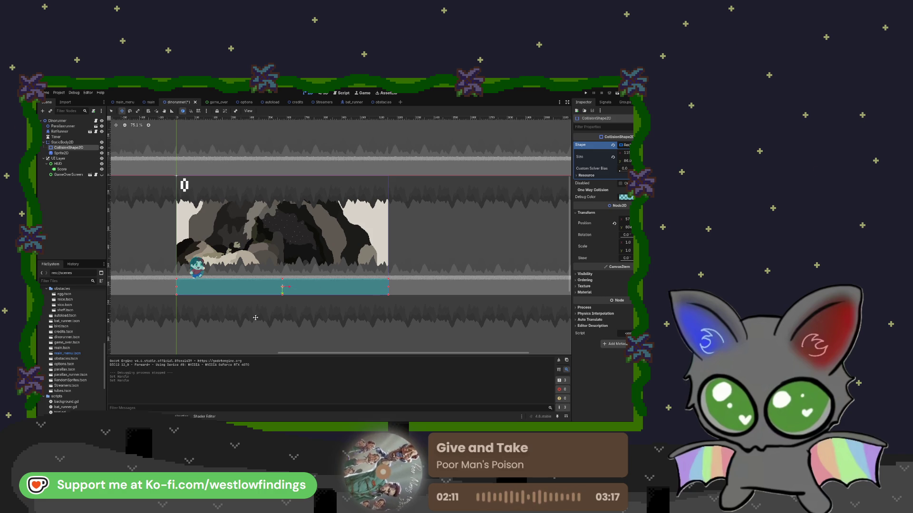
{"action": "left_click", "coordinate": [58, 122]}
{"action": "left_click", "coordinate": [62, 153]}
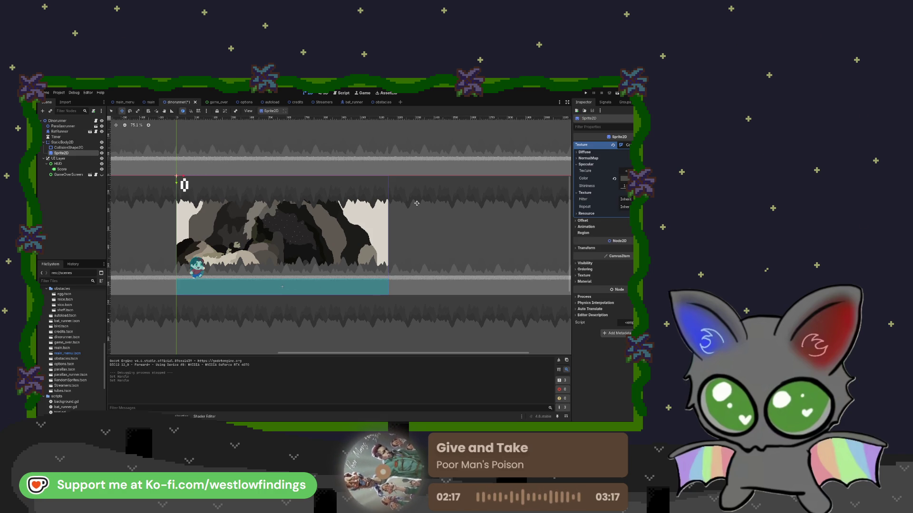
Reset the sprite's specular colour and put FloorLayer_runner.png into its specular texture slot
{"action": "left_click", "coordinate": [614, 179]}
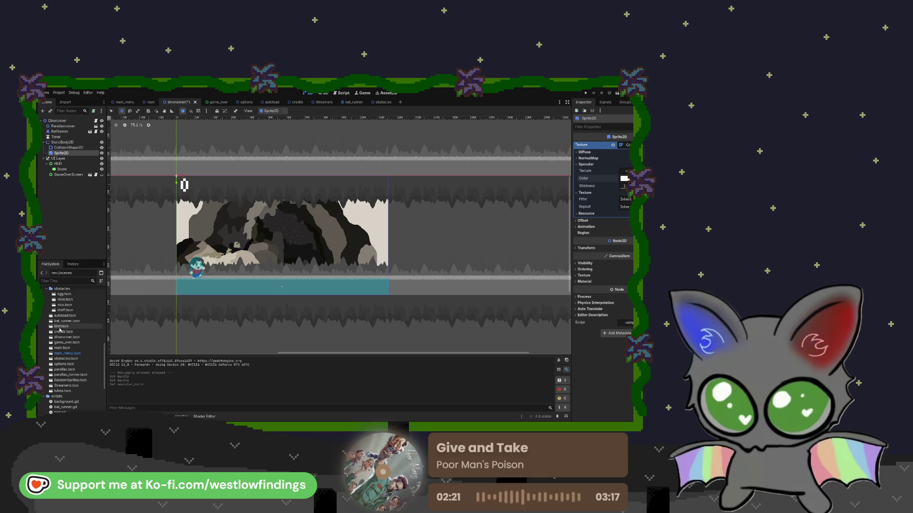
{"action": "scroll", "coordinate": [59, 328], "scroll_direction": "up", "scroll_amount": 5}
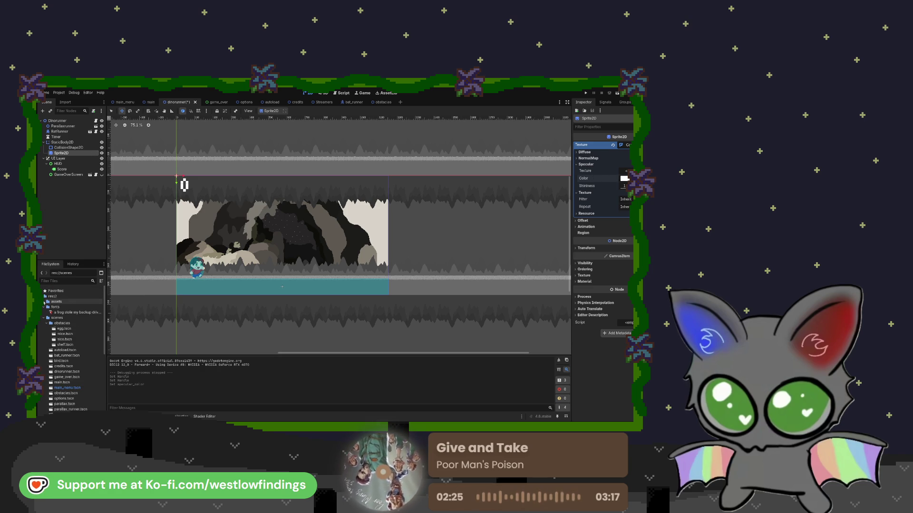
{"action": "left_click", "coordinate": [46, 307]}
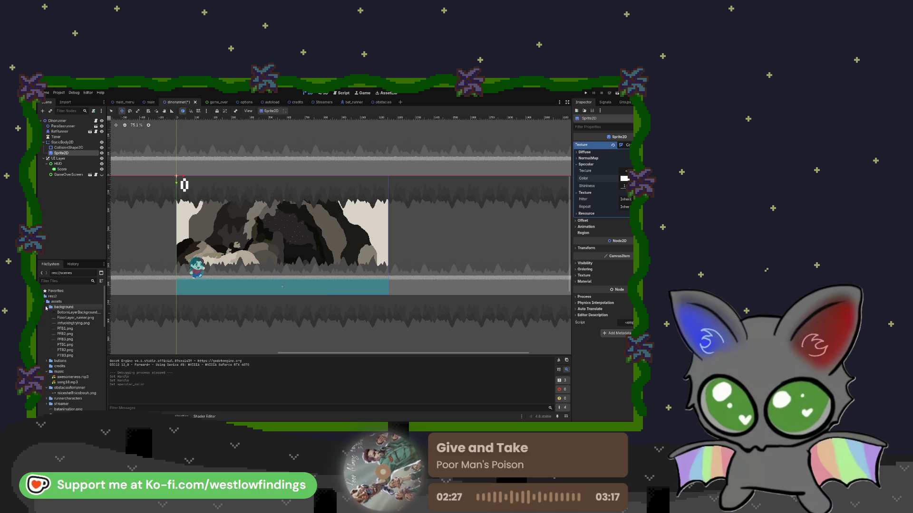
{"action": "left_click", "coordinate": [69, 318]}
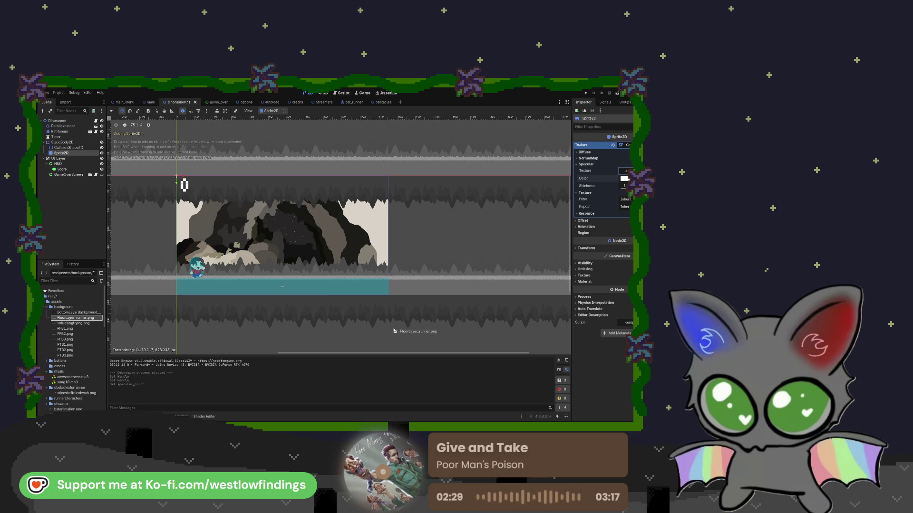
{"action": "left_click_drag", "start_coordinate": [625, 171], "coordinate": [624, 172]}
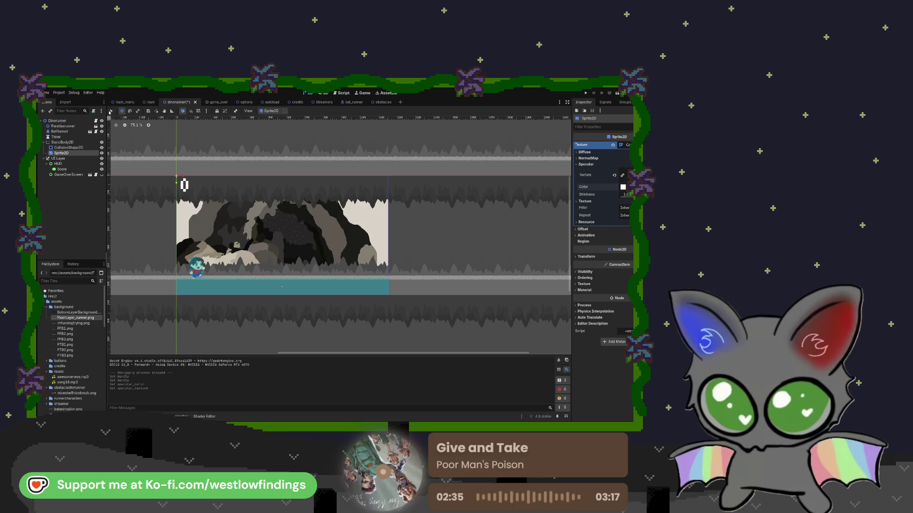
{"action": "left_click_drag", "start_coordinate": [261, 218], "coordinate": [261, 217]}
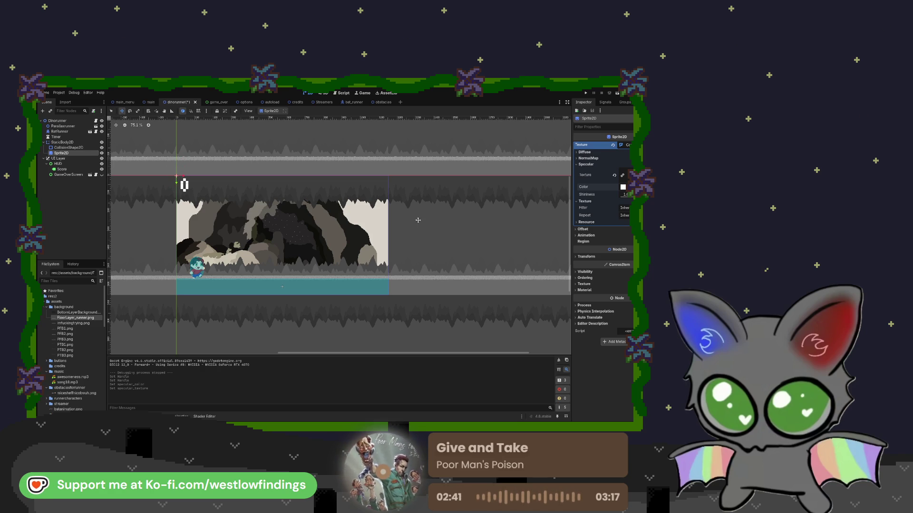
Make FloorLayer_runner.png the sprite texture, align it near (576, 324), and move StaticBody2D above ParallaxRunner
{"action": "left_click", "coordinate": [613, 145]}
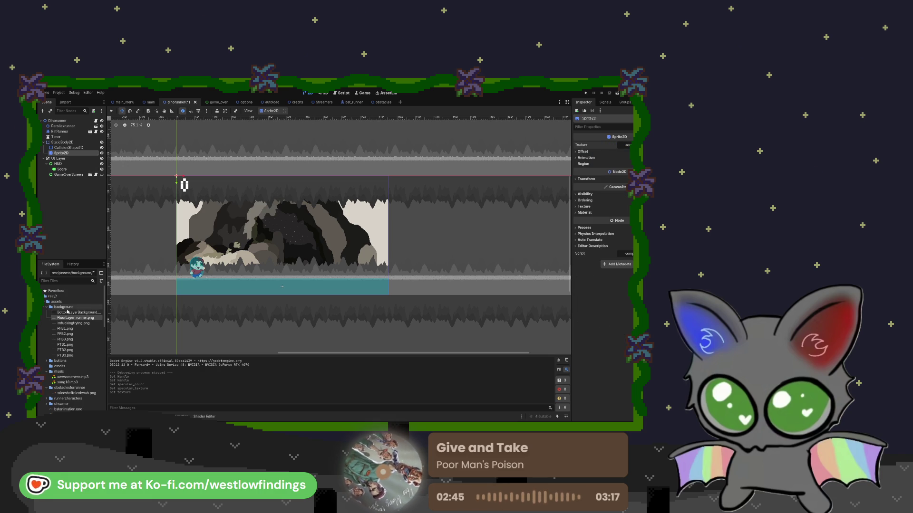
{"action": "mouse_move", "coordinate": [76, 317]}
{"action": "left_mouse_down"}
{"action": "mouse_move", "coordinate": [482, 249]}
{"action": "mouse_move", "coordinate": [625, 145]}
{"action": "left_mouse_up"}
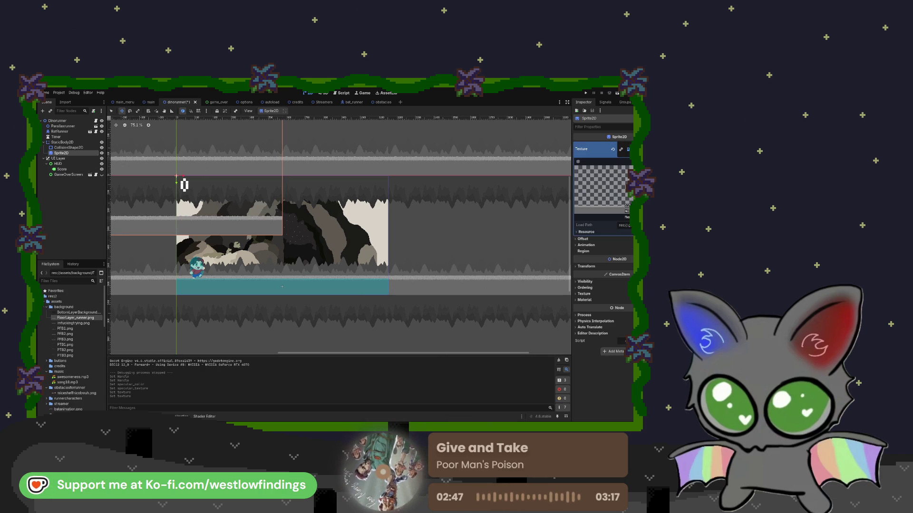
{"action": "left_click_drag", "start_coordinate": [233, 219], "coordinate": [334, 281]}
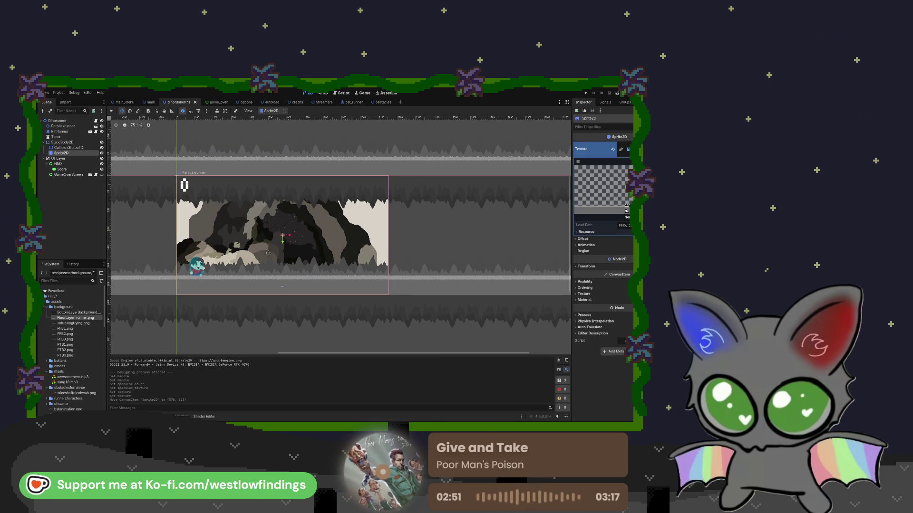
{"action": "scroll", "coordinate": [182, 178], "scroll_direction": "up", "scroll_amount": 5}
{"action": "scroll", "coordinate": [157, 166], "scroll_direction": "up", "scroll_amount": 5}
{"action": "left_click_drag", "start_coordinate": [224, 179], "coordinate": [217, 183]}
{"action": "scroll", "coordinate": [258, 204], "scroll_direction": "down", "scroll_amount": 6}
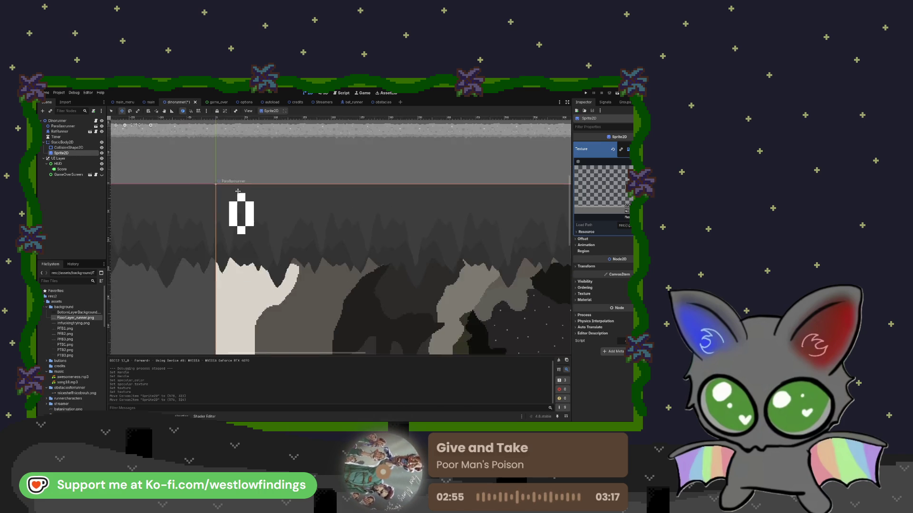
{"action": "scroll", "coordinate": [308, 235], "scroll_direction": "up", "scroll_amount": 2}
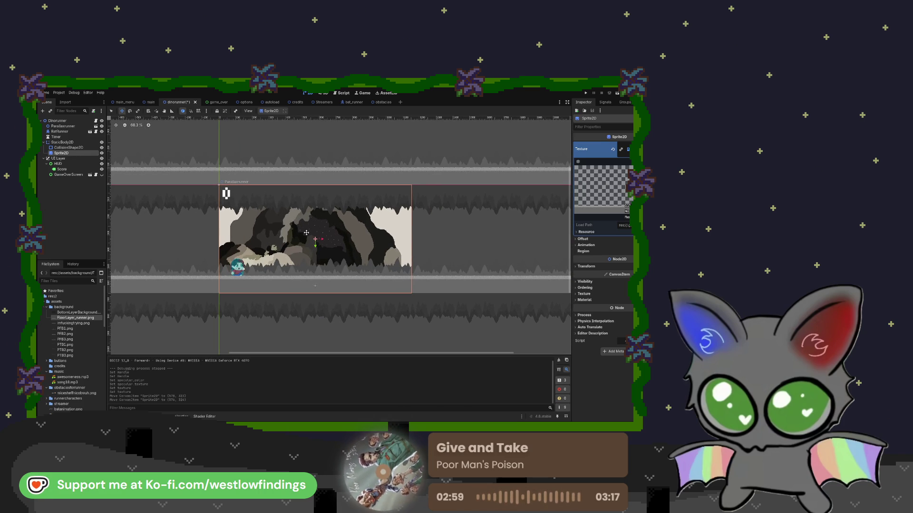
{"action": "left_click_drag", "start_coordinate": [62, 142], "coordinate": [64, 123]}
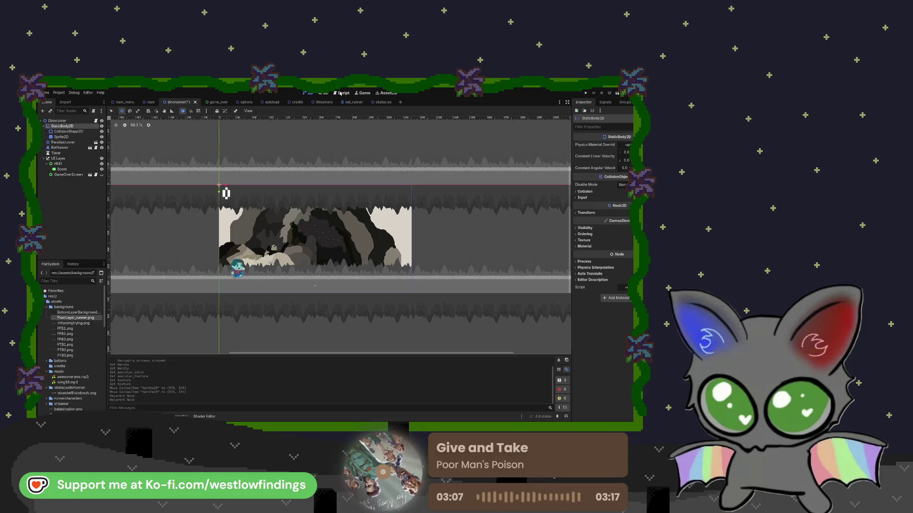
Show dinorunner_main.gd in the Script workspace, scrolled to line 1
{"action": "left_click", "coordinate": [341, 93]}
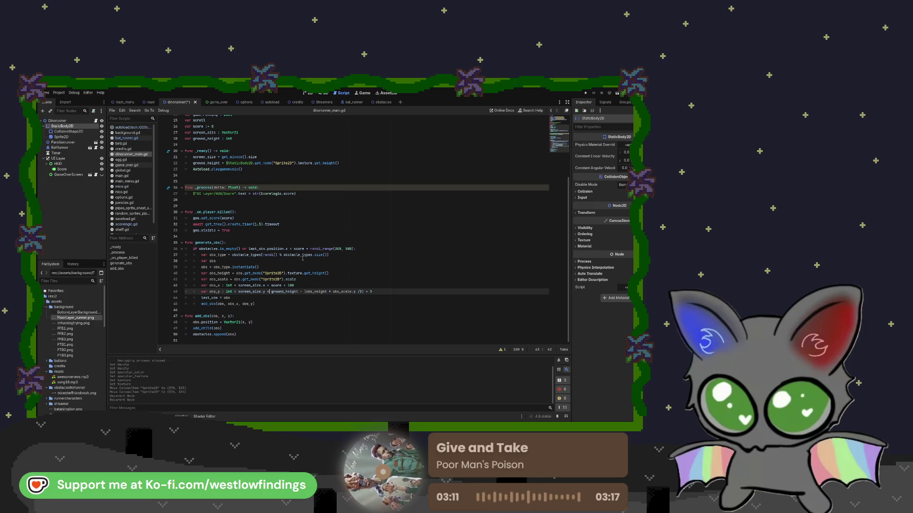
{"action": "scroll", "coordinate": [302, 259], "scroll_direction": "up", "scroll_amount": 5}
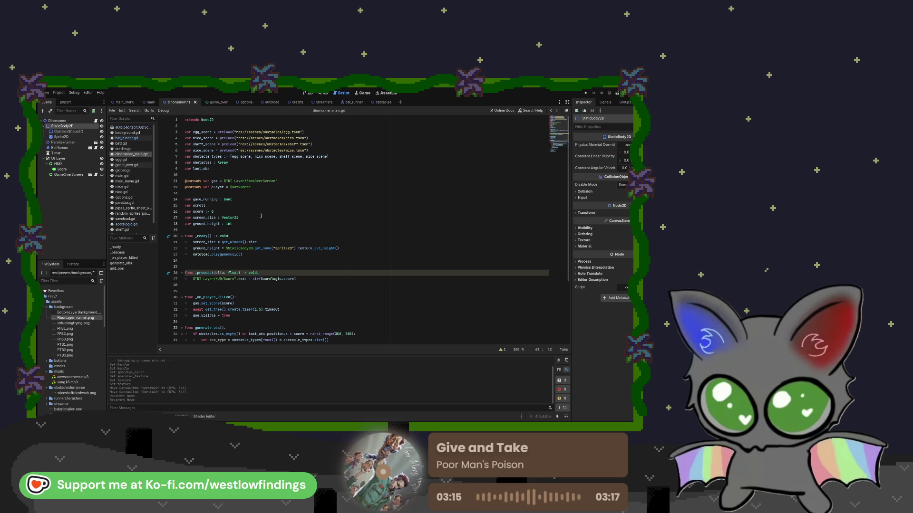
{"action": "scroll", "coordinate": [252, 215], "scroll_direction": "down", "scroll_amount": 1}
{"action": "scroll", "coordinate": [252, 214], "scroll_direction": "up", "scroll_amount": 1}
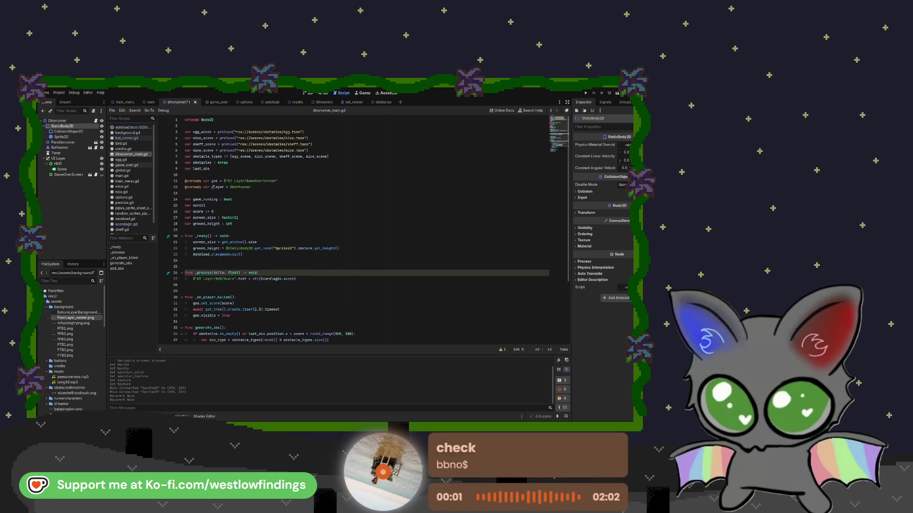
Select the ground Sprite2D and expand and collapse its Offset, Region and Animation Inspector sections
{"action": "left_click", "coordinate": [61, 136]}
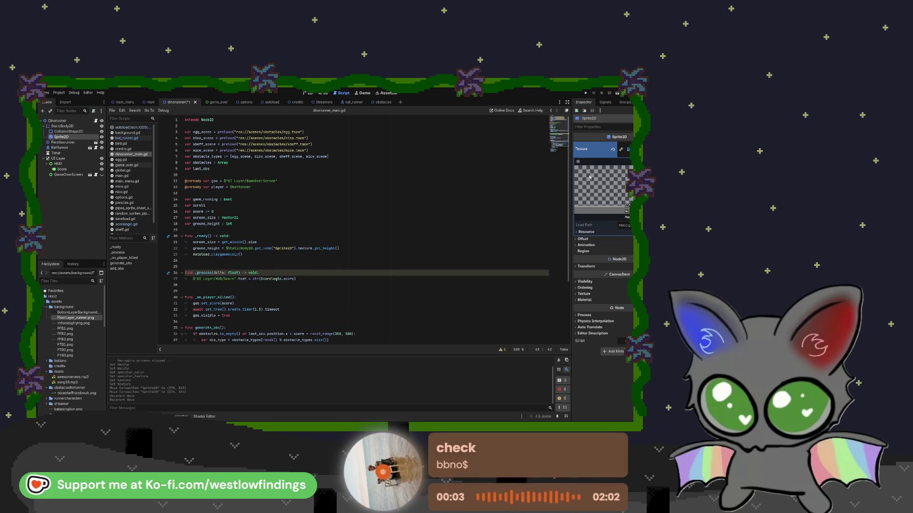
{"action": "left_click", "coordinate": [590, 240]}
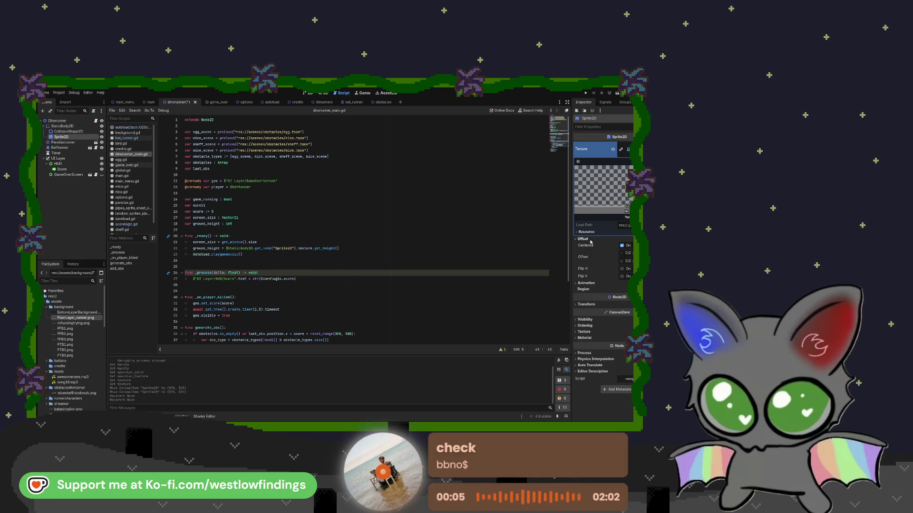
{"action": "left_click", "coordinate": [591, 240]}
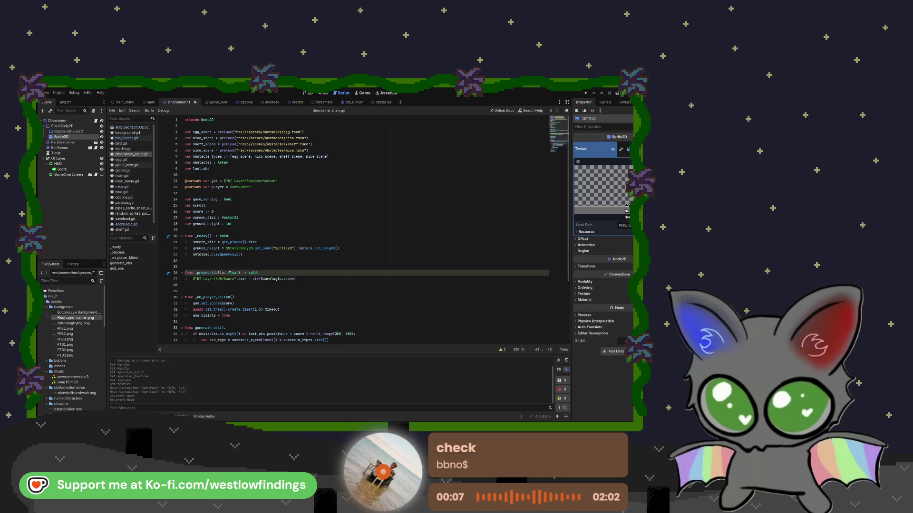
{"action": "left_click", "coordinate": [591, 251]}
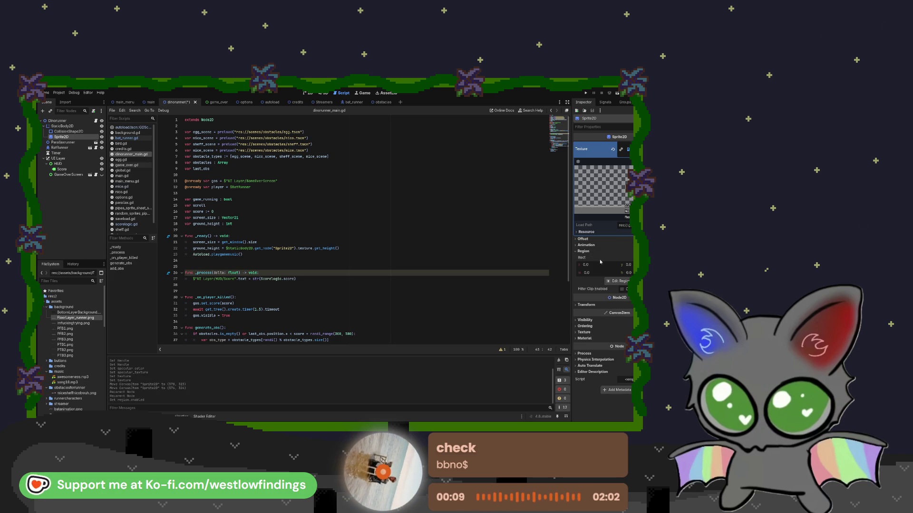
{"action": "left_click", "coordinate": [584, 251]}
{"action": "left_click", "coordinate": [590, 245]}
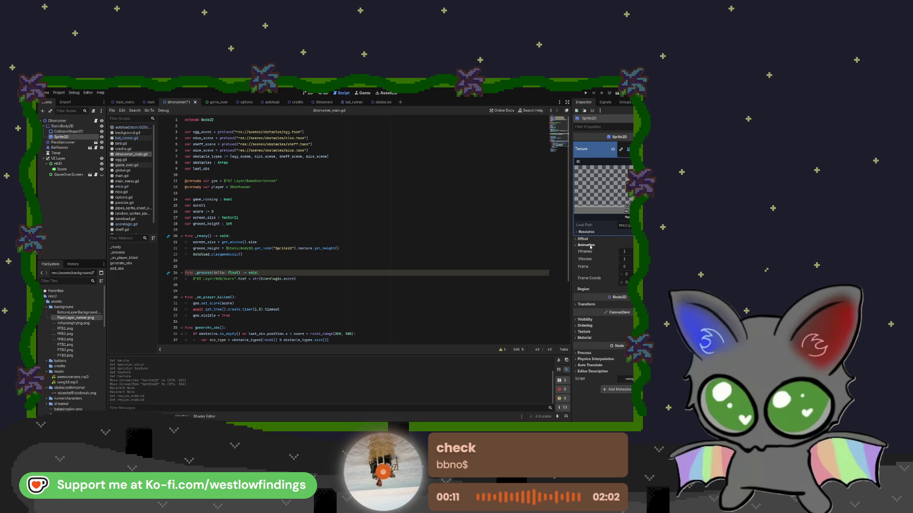
{"action": "left_click", "coordinate": [588, 245]}
{"action": "left_click", "coordinate": [585, 239]}
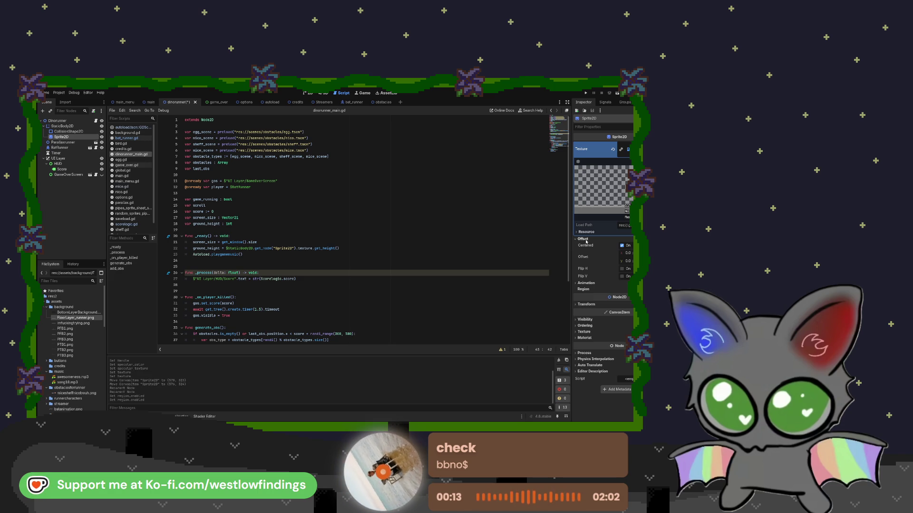
{"action": "left_click", "coordinate": [585, 240]}
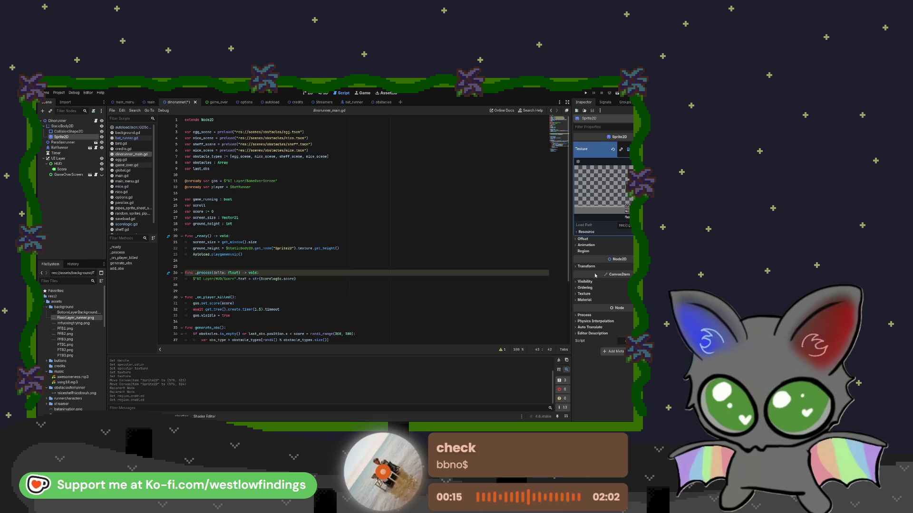
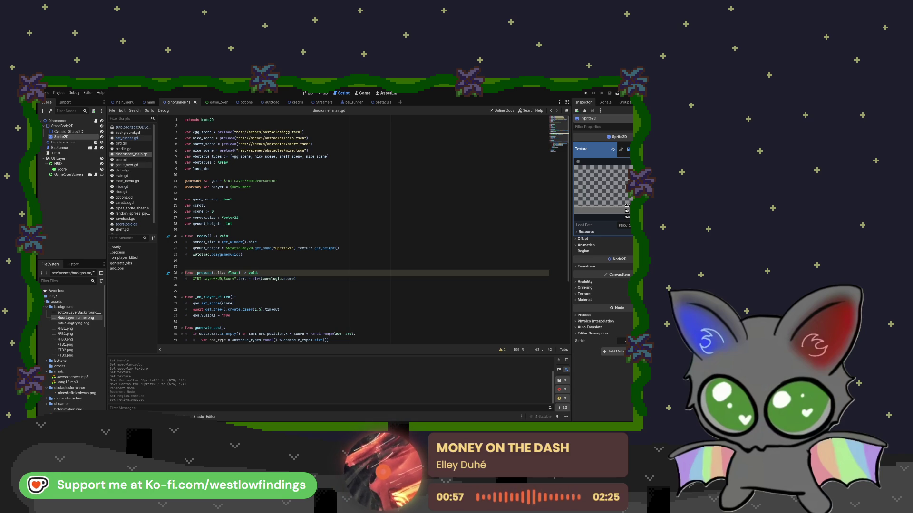
Clear the debugger's Errors list and return to the Stack Trace view
{"action": "left_click", "coordinate": [148, 416]}
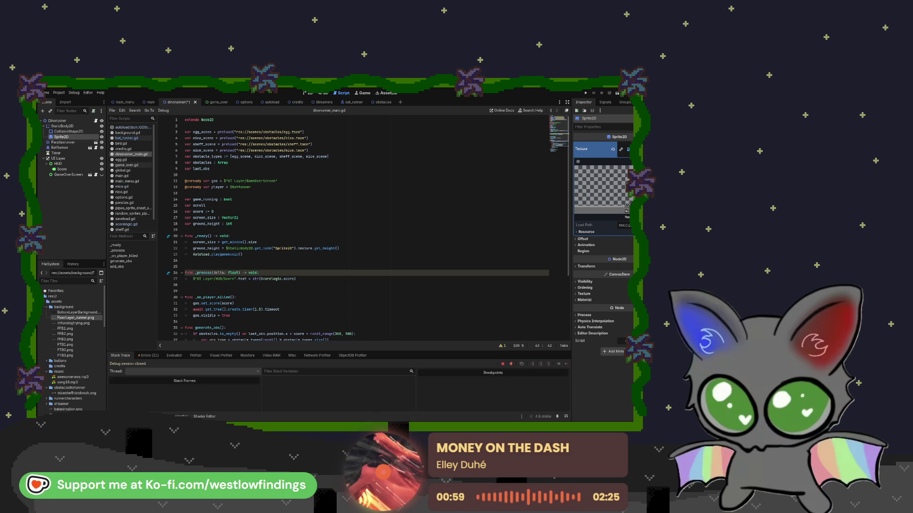
{"action": "left_click", "coordinate": [157, 357]}
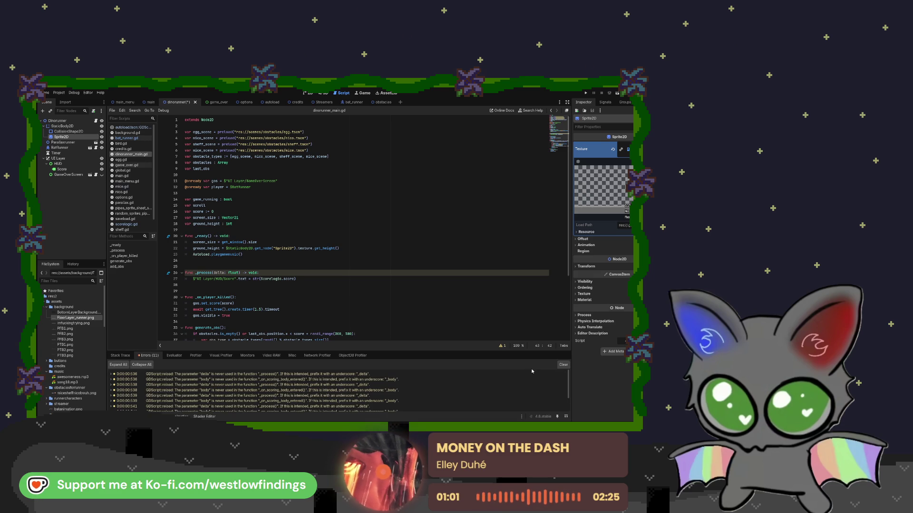
{"action": "scroll", "coordinate": [465, 401], "scroll_direction": "down", "scroll_amount": 2}
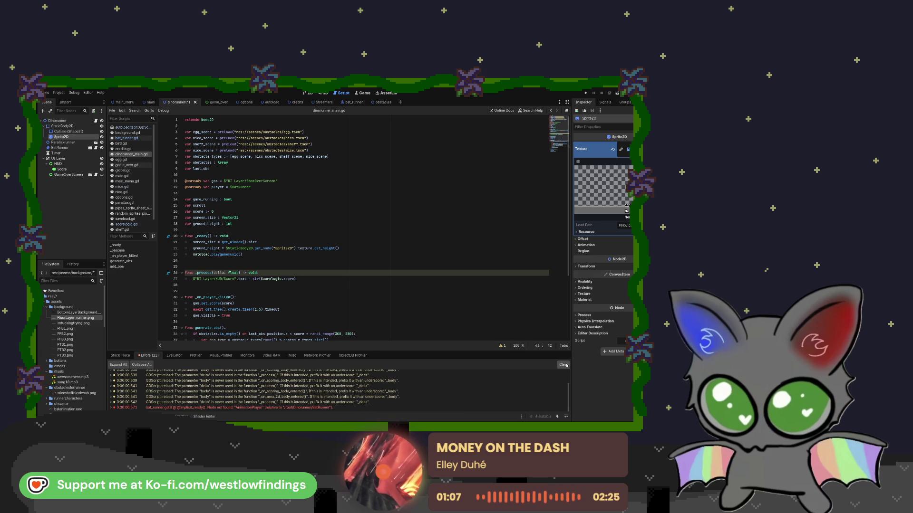
{"action": "left_click", "coordinate": [563, 365]}
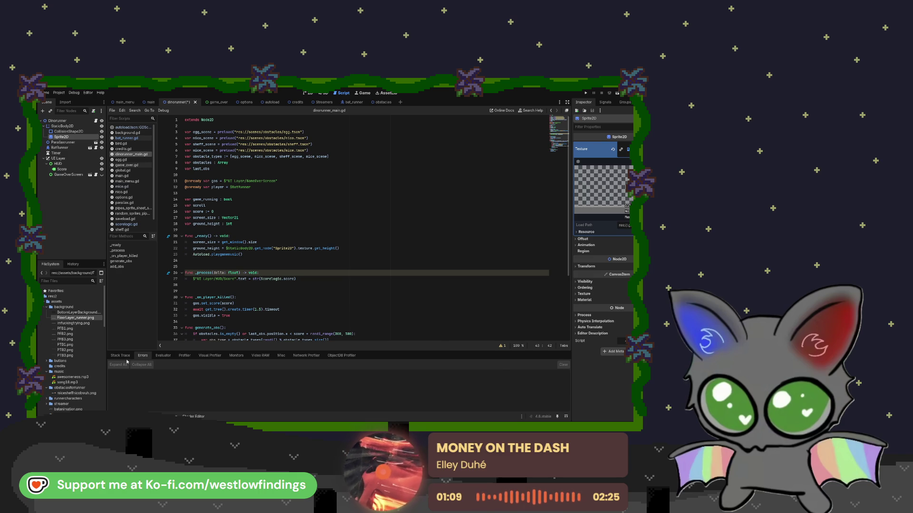
{"action": "left_click", "coordinate": [120, 355]}
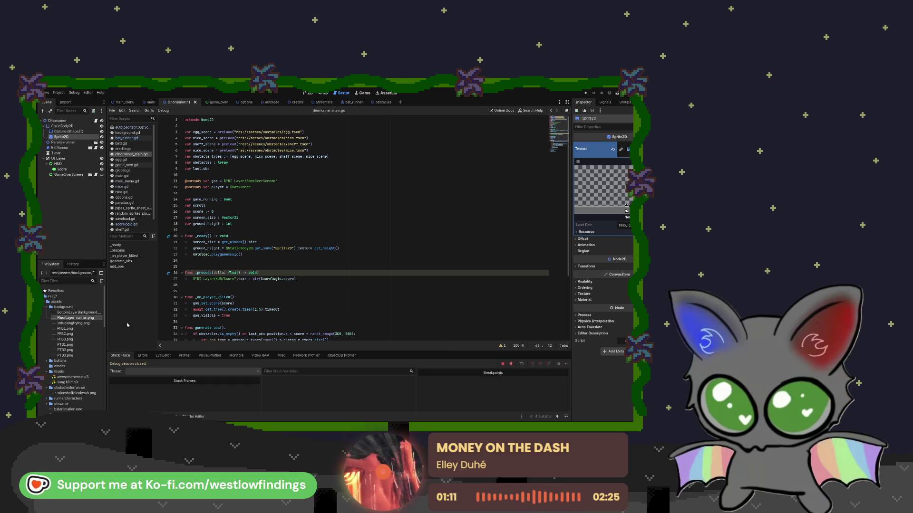
{"action": "scroll", "coordinate": [362, 228], "scroll_direction": "down", "scroll_amount": 5}
{"action": "double_click", "coordinate": [276, 282]}
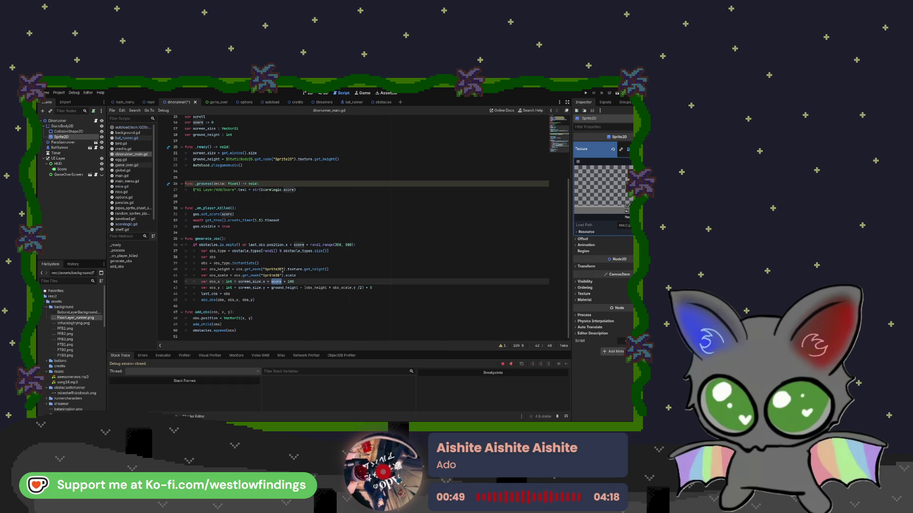
Try a batrunner / BatRunner reference in place of score on line 42, then remove it
{"action": "type", "text": "batrunner"}
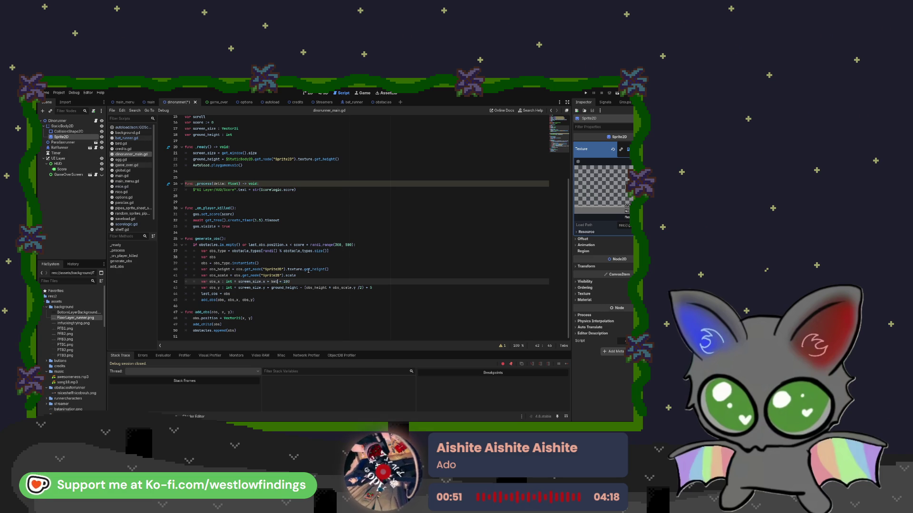
{"action": "key", "text": "BackSpace"}
{"action": "key", "text": "BackSpace"}
{"action": "key", "text": "BackSpace"}
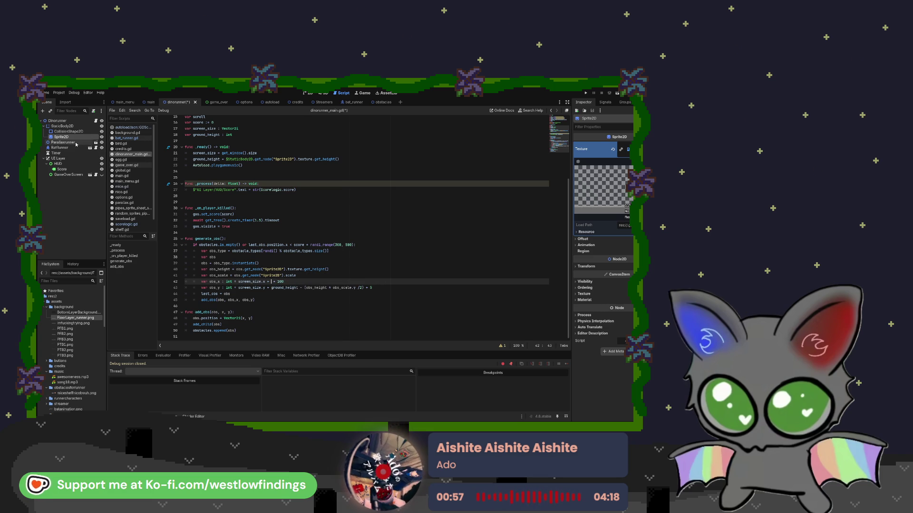
{"action": "mouse_move", "coordinate": [64, 148]}
{"action": "left_mouse_down"}
{"action": "mouse_move", "coordinate": [266, 210]}
{"action": "mouse_move", "coordinate": [272, 281]}
{"action": "left_mouse_up"}
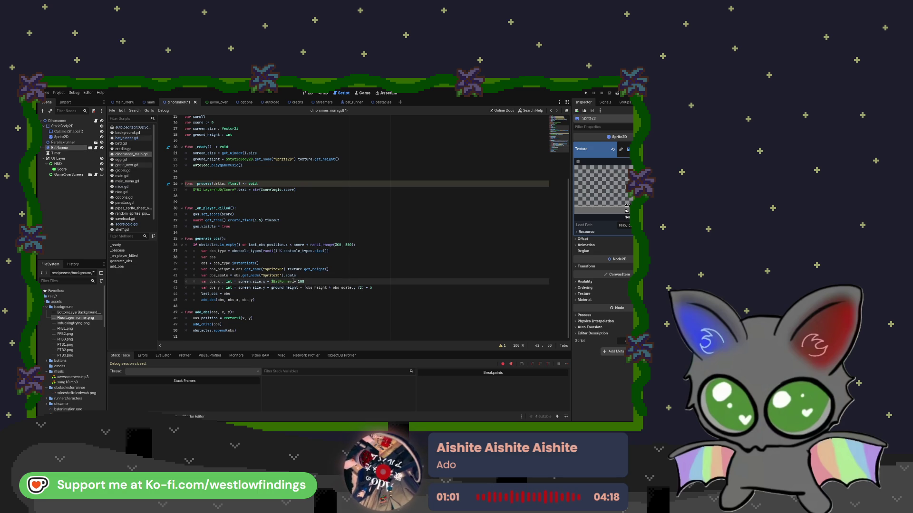
{"action": "key", "text": "BackSpace"}
{"action": "key", "text": "BackSpace"}
{"action": "key", "text": "BackSpace"}
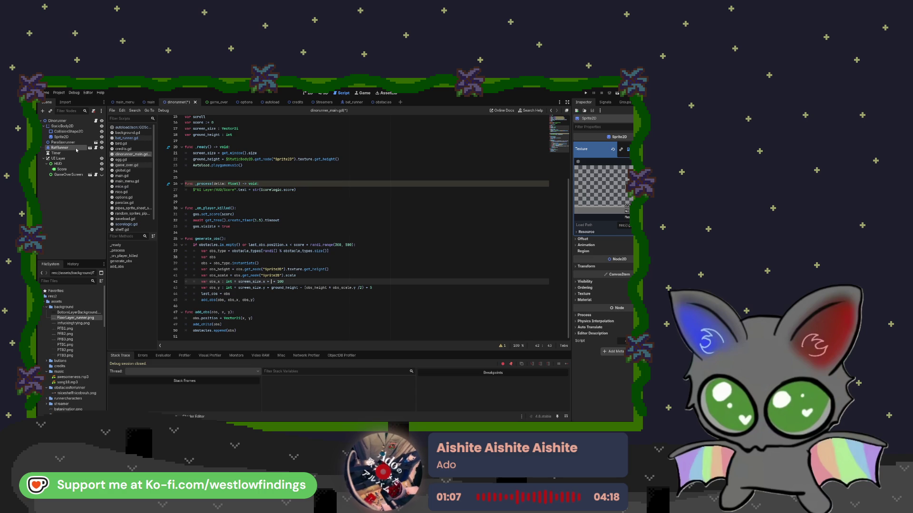
Insert CharacterBody2D into line 42's obs_x expression, then save and run the game
{"action": "type", "text": "char"}
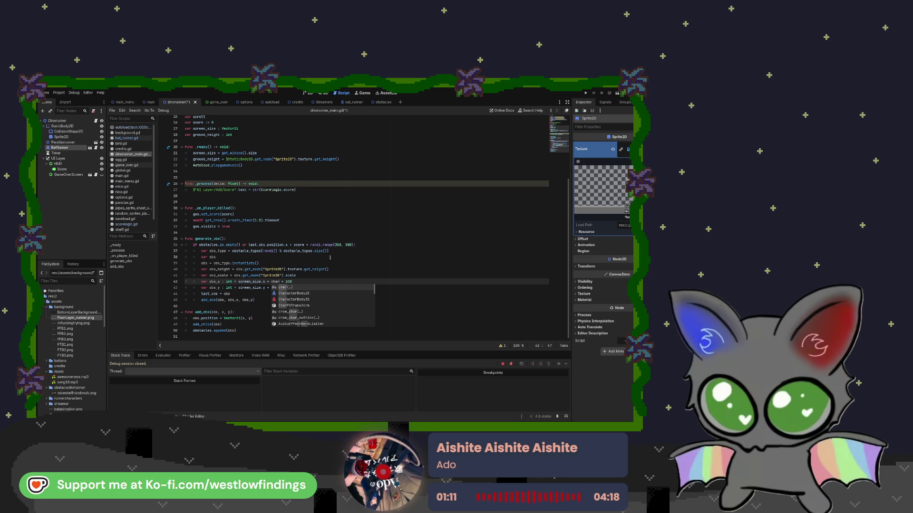
{"action": "key", "text": "Down"}
{"action": "key", "text": "Return"}
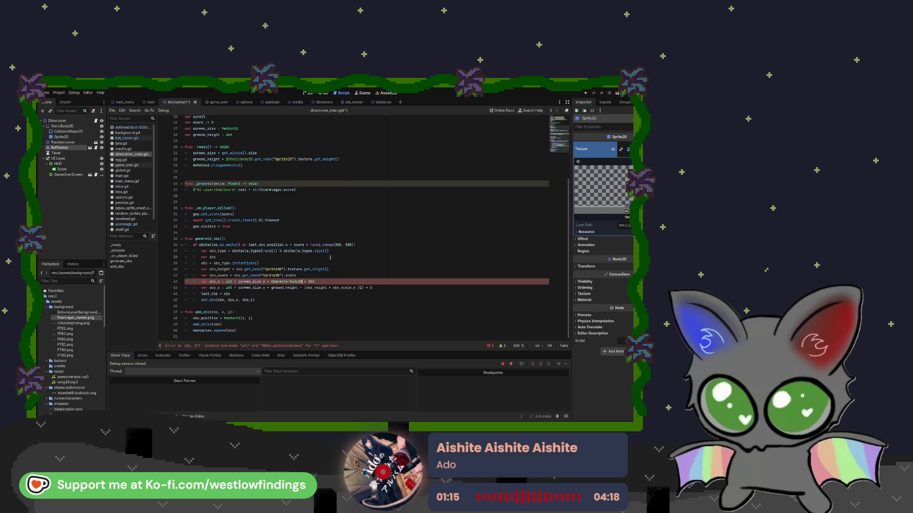
{"action": "type", "text": "_x"}
{"action": "key", "text": "BackSpace"}
{"action": "key", "text": "BackSpace"}
{"action": "key", "text": "BackSpace"}
{"action": "key", "text": "BackSpace"}
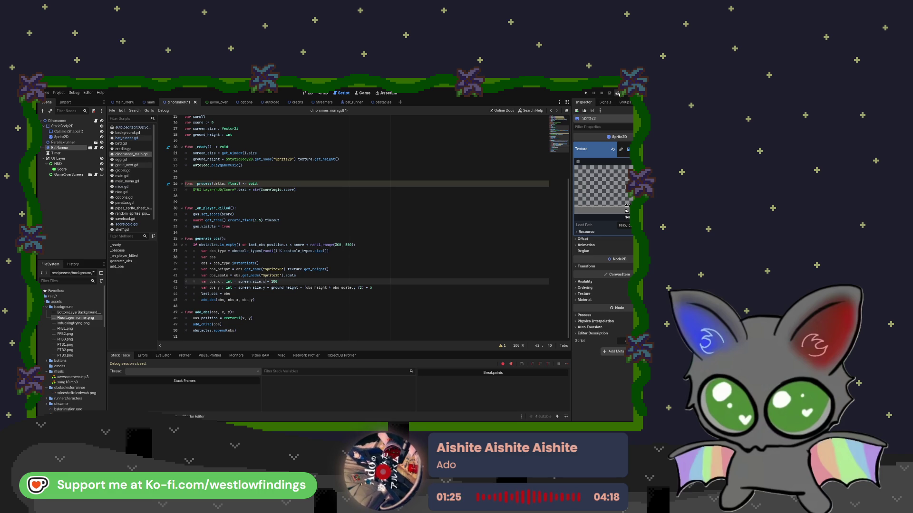
{"action": "left_click", "coordinate": [617, 93]}
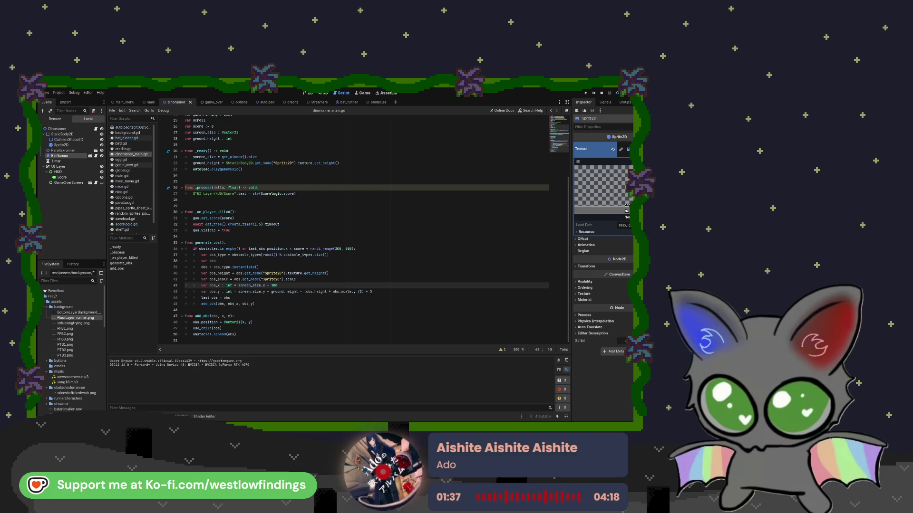
Stop the running game with F8 and scroll the script back up toward line 1
{"action": "key", "text": "F8"}
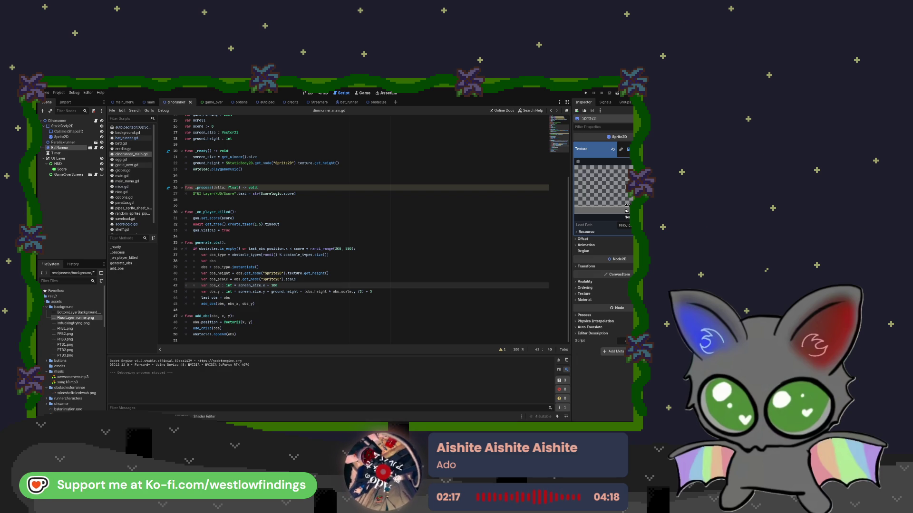
{"action": "scroll", "coordinate": [361, 228], "scroll_direction": "up", "scroll_amount": 5}
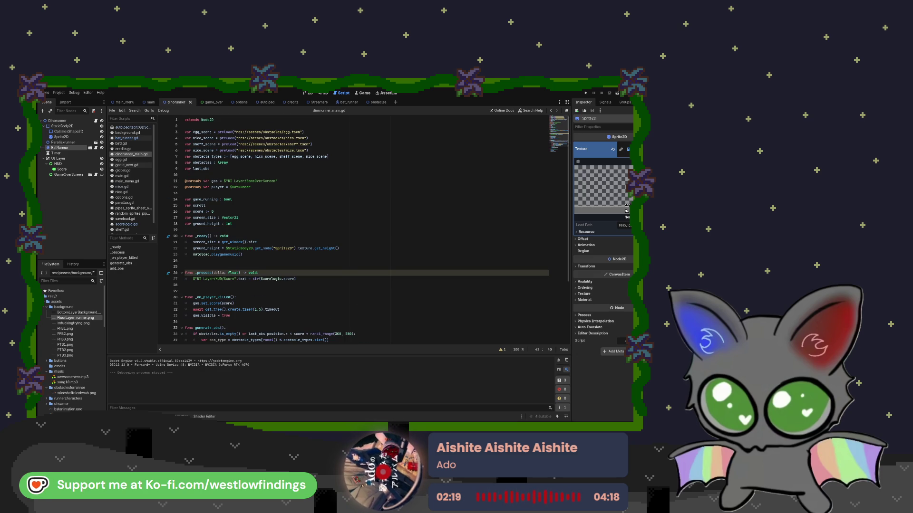
Add a new line 'var runner_x =' below var last_obs
{"action": "left_click", "coordinate": [210, 169]}
{"action": "key", "text": "Return"}
{"action": "type", "text": "v"}
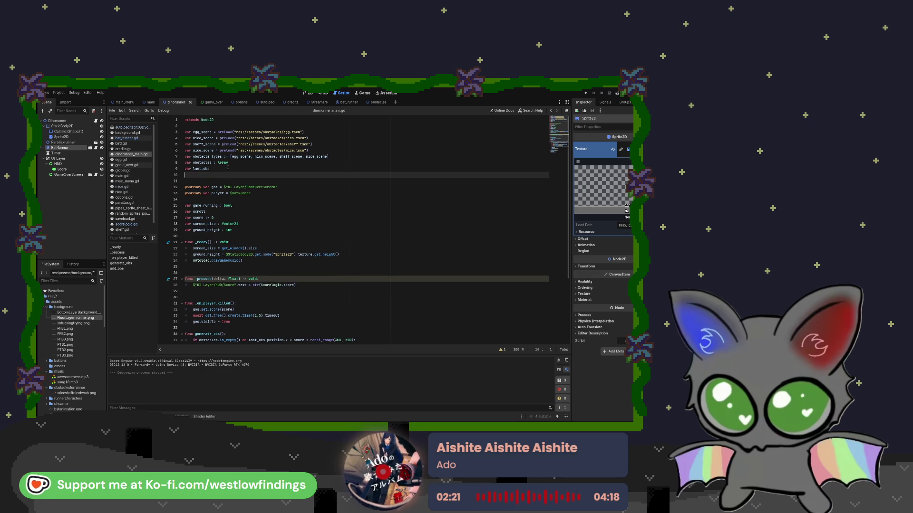
{"action": "type", "text": "ar"}
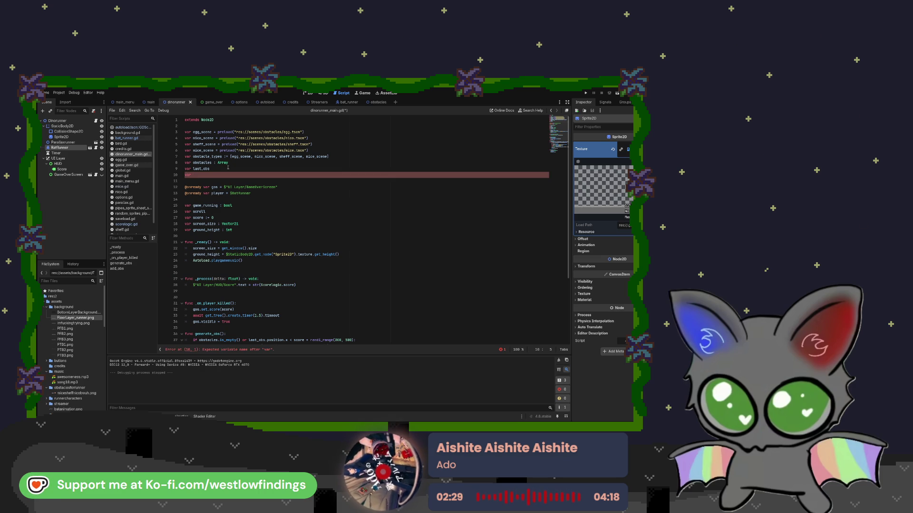
{"action": "type", "text": "runner"}
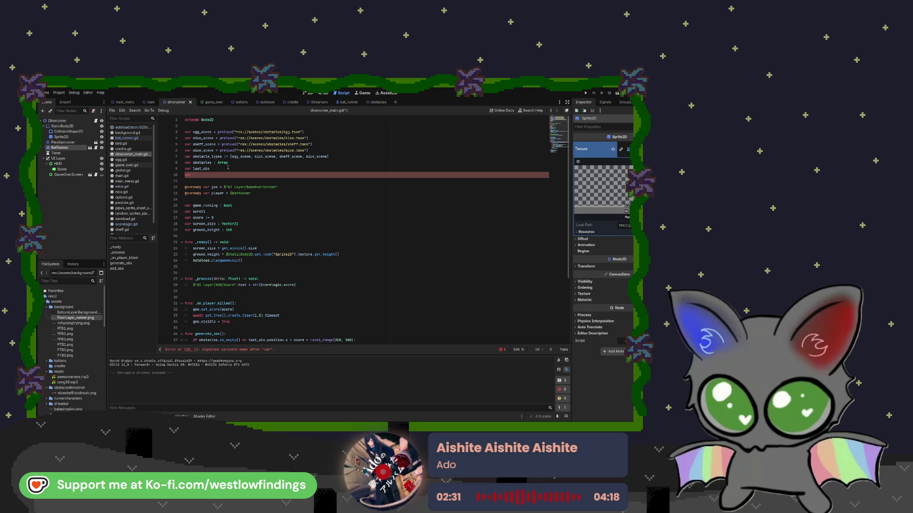
{"action": "type", "text": "_x"}
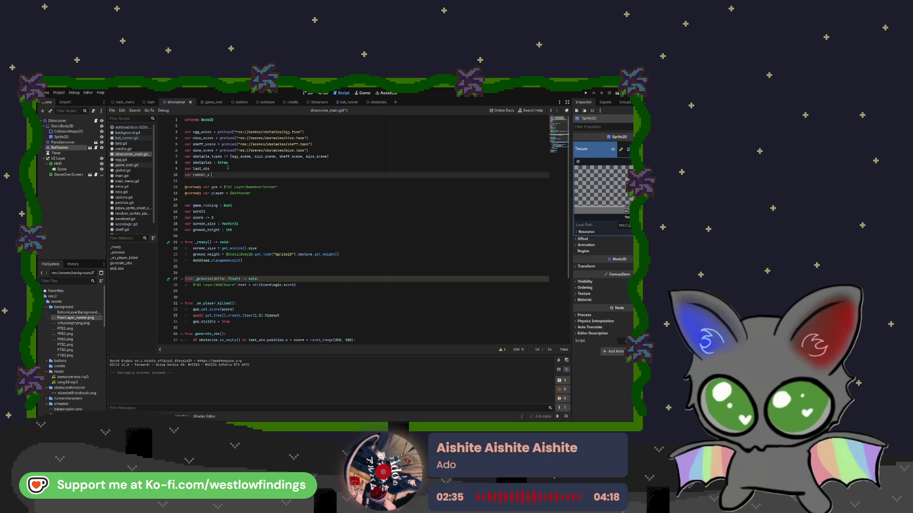
{"action": "type", "text": " ="}
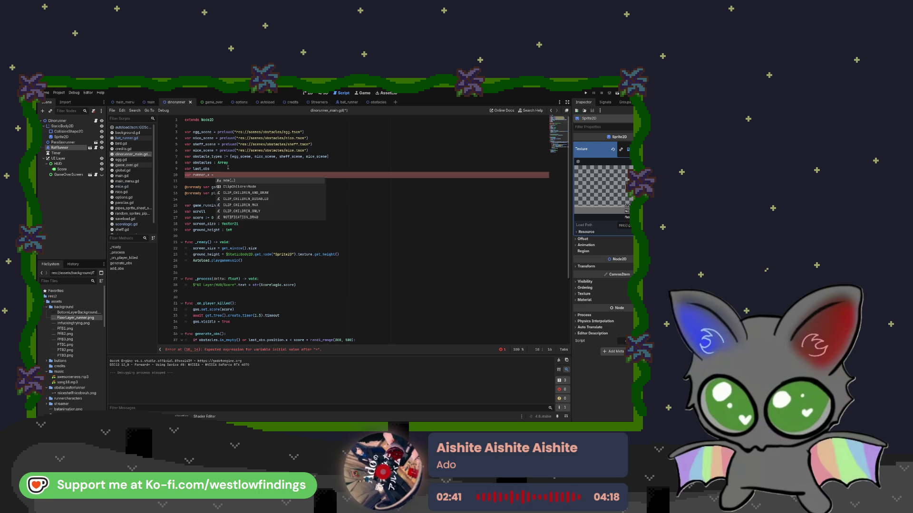
{"action": "key", "text": "BackSpace"}
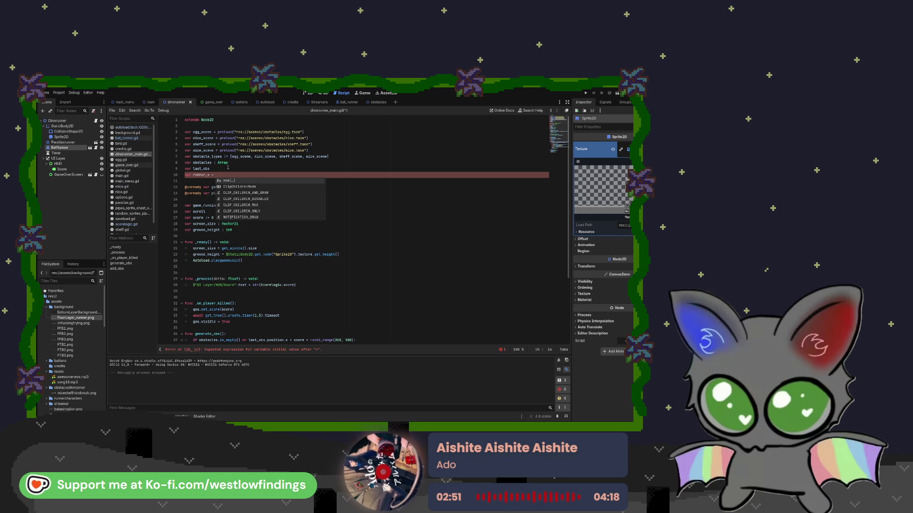
Insert a $BatRunner node reference after runner_x =, then delete it again
{"action": "mouse_move", "coordinate": [59, 148]}
{"action": "left_mouse_down"}
{"action": "mouse_move", "coordinate": [119, 166]}
{"action": "mouse_move", "coordinate": [231, 175]}
{"action": "left_mouse_up"}
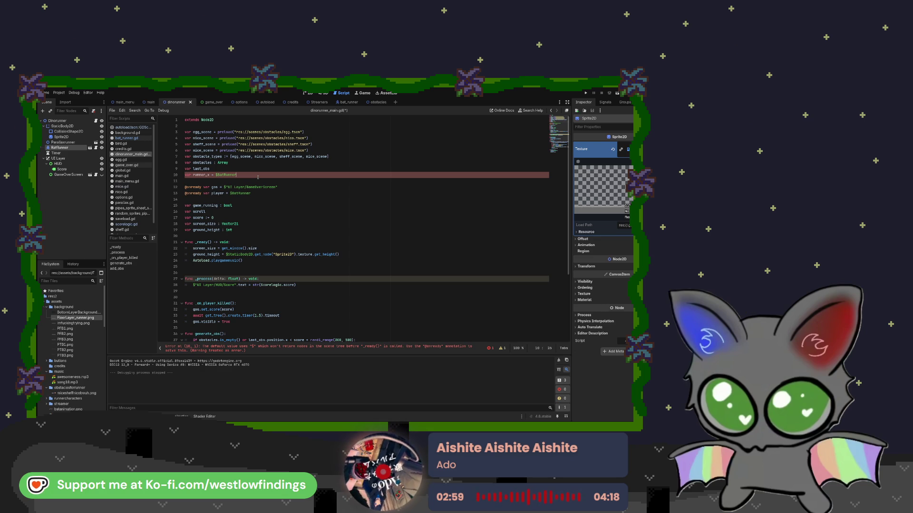
{"action": "scroll", "coordinate": [252, 219], "scroll_direction": "down", "scroll_amount": 5}
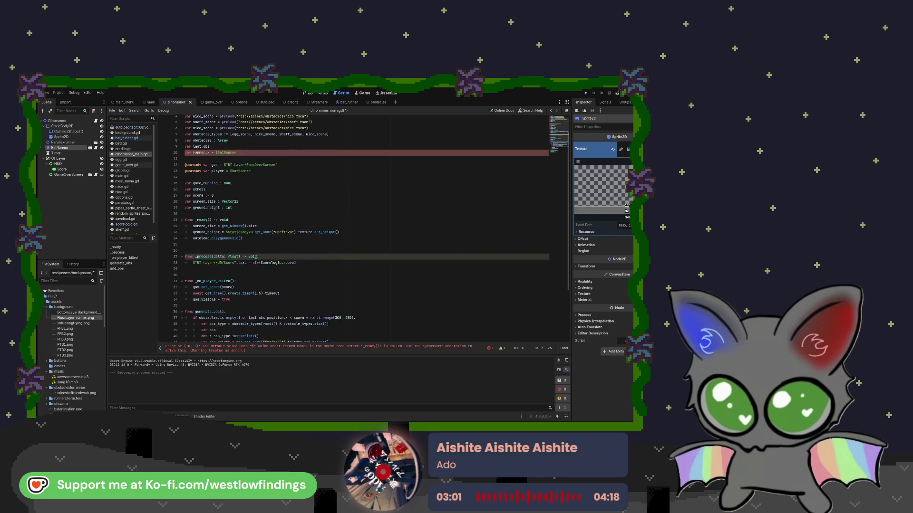
{"action": "scroll", "coordinate": [238, 219], "scroll_direction": "up", "scroll_amount": 5}
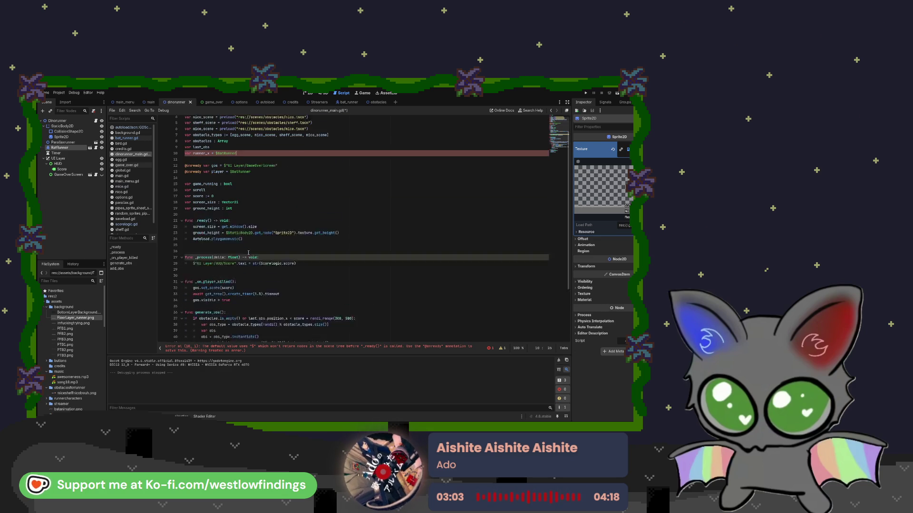
{"action": "left_click_drag", "start_coordinate": [236, 175], "coordinate": [217, 175]}
{"action": "key", "text": "shift+Left"}
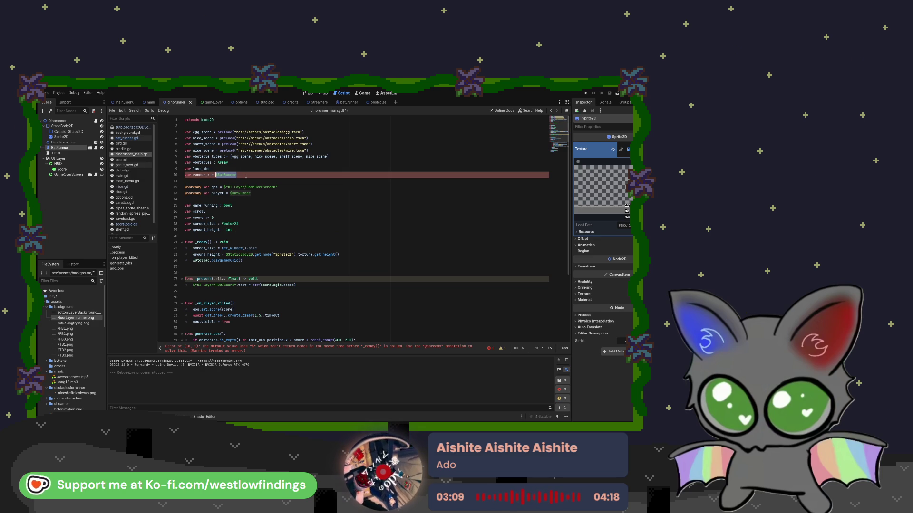
{"action": "key", "text": "BackSpace"}
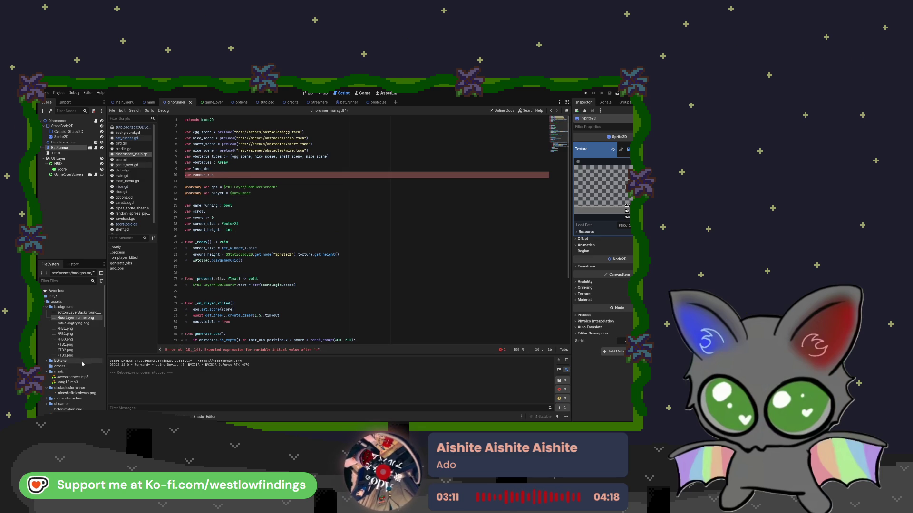
{"action": "scroll", "coordinate": [83, 365], "scroll_direction": "down", "scroll_amount": 10}
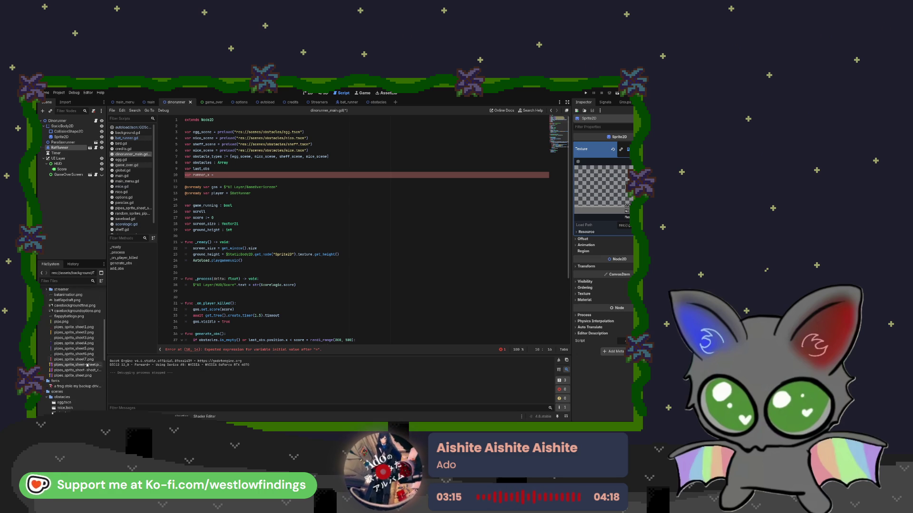
Drop scenes/bat_runner.tscn onto line 10, making runner_x equal 'res://scenes/bat_runner.tscn'
{"action": "scroll", "coordinate": [87, 362], "scroll_direction": "down", "scroll_amount": 8}
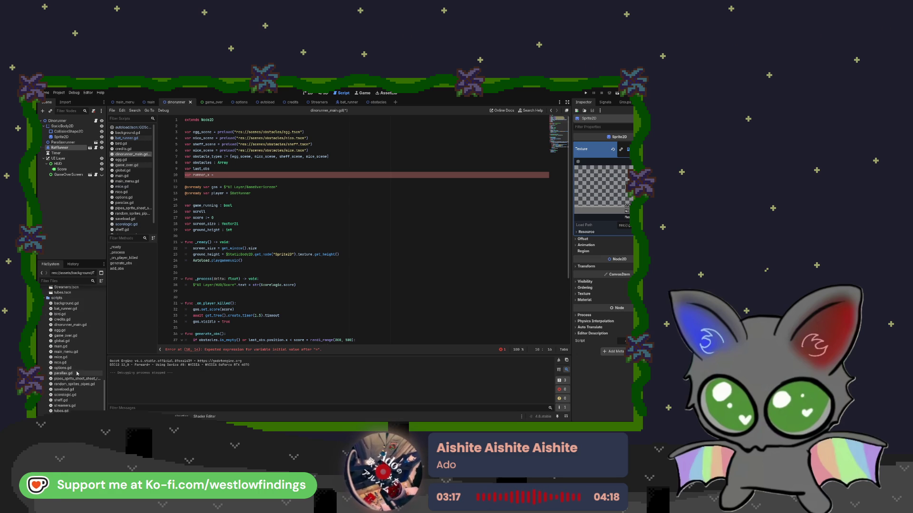
{"action": "mouse_move", "coordinate": [90, 309]}
{"action": "left_mouse_down"}
{"action": "mouse_move", "coordinate": [102, 313]}
{"action": "mouse_move", "coordinate": [285, 173]}
{"action": "mouse_move", "coordinate": [238, 267]}
{"action": "mouse_move", "coordinate": [73, 309]}
{"action": "left_mouse_up"}
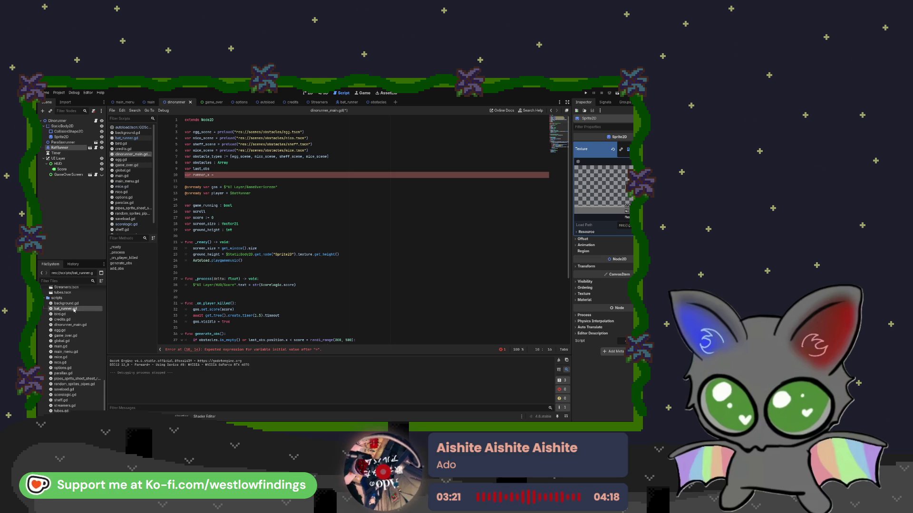
{"action": "scroll", "coordinate": [72, 333], "scroll_direction": "up", "scroll_amount": 5}
{"action": "mouse_move", "coordinate": [66, 354]}
{"action": "left_mouse_down"}
{"action": "mouse_move", "coordinate": [105, 357]}
{"action": "mouse_move", "coordinate": [233, 199]}
{"action": "mouse_move", "coordinate": [229, 175]}
{"action": "left_mouse_up"}
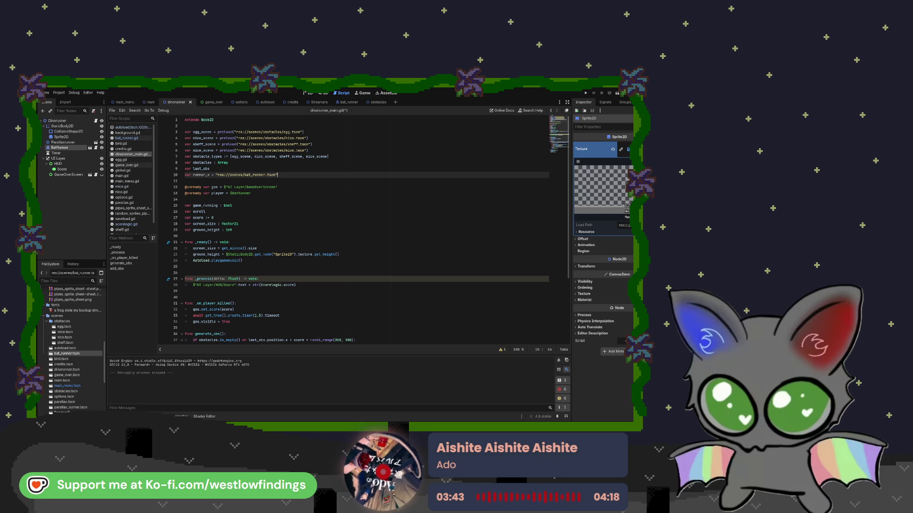
{"action": "scroll", "coordinate": [262, 296], "scroll_direction": "down", "scroll_amount": 4}
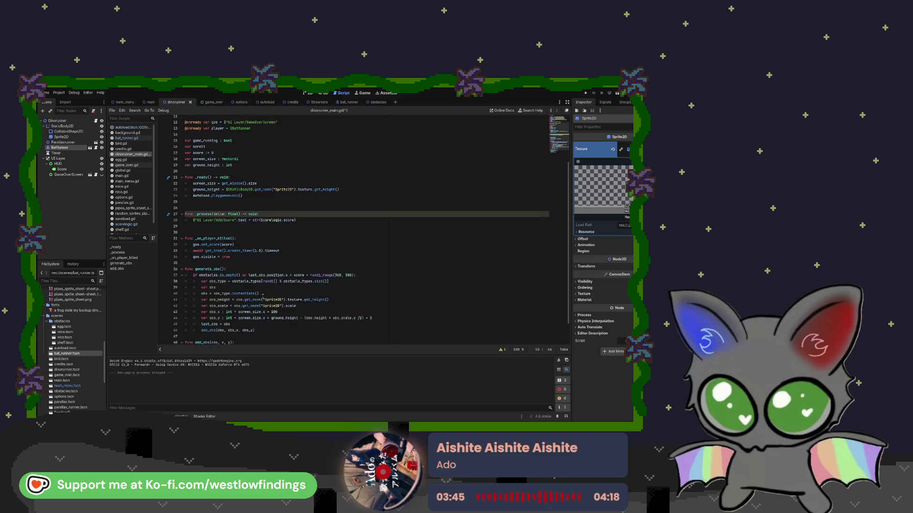
Delete one character from line 10's runner variable name, keeping the bat_runner.tscn path
{"action": "scroll", "coordinate": [262, 296], "scroll_direction": "up", "scroll_amount": 4}
{"action": "left_click", "coordinate": [207, 175]}
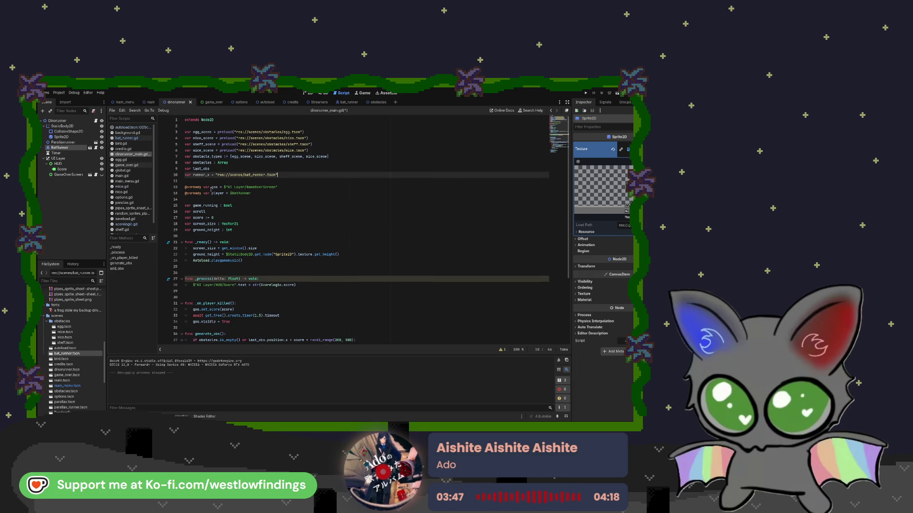
{"action": "key", "text": "BackSpace"}
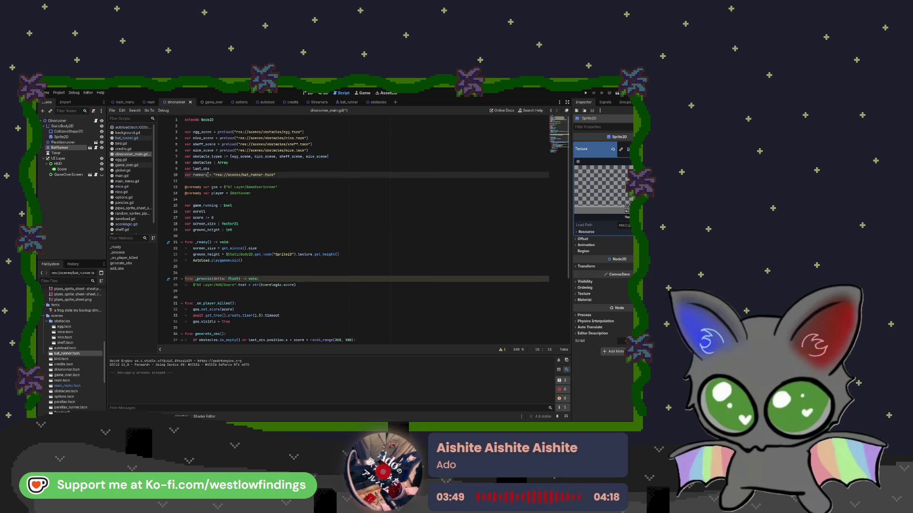
{"action": "type", "text": "s"}
{"action": "key", "text": "End"}
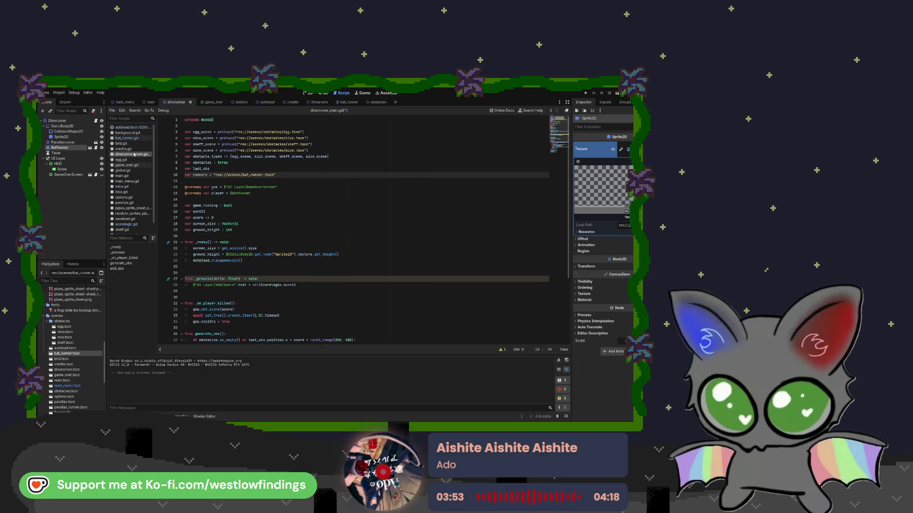
{"action": "left_click", "coordinate": [210, 176]}
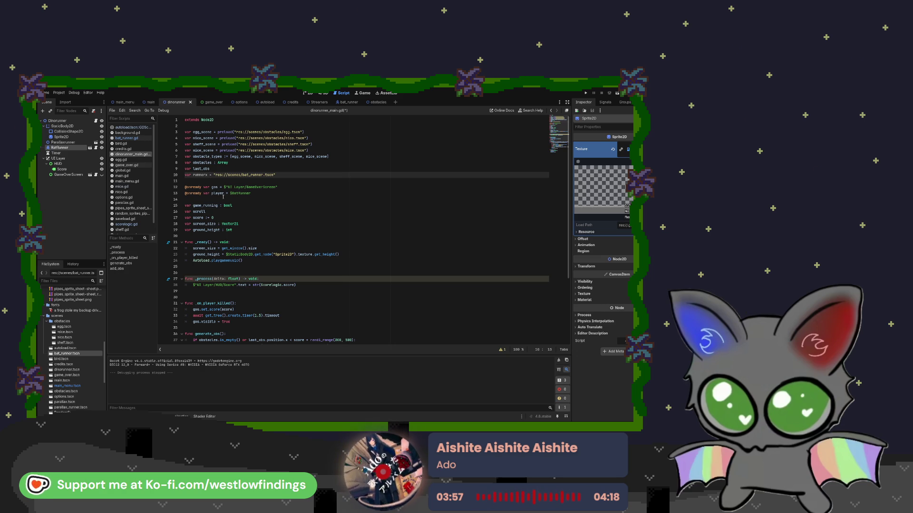
{"action": "scroll", "coordinate": [250, 237], "scroll_direction": "down", "scroll_amount": 1}
{"action": "scroll", "coordinate": [250, 237], "scroll_direction": "down", "scroll_amount": 5}
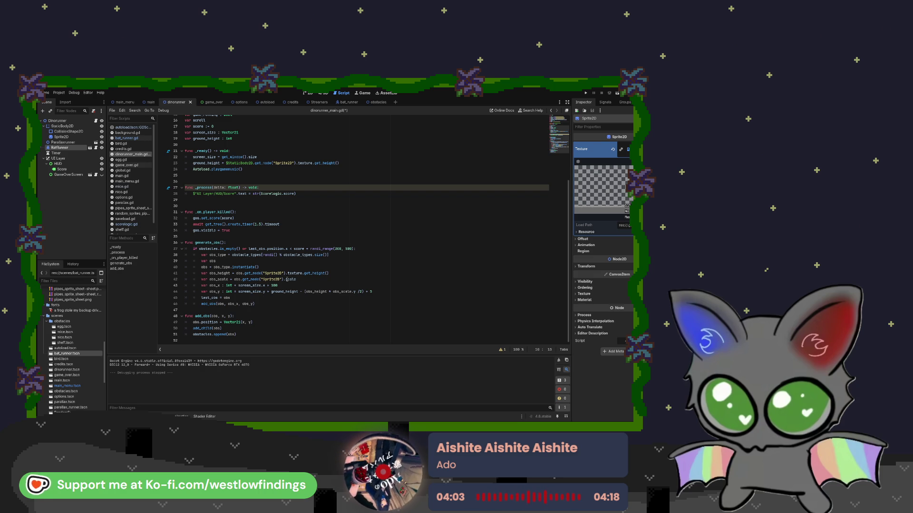
{"action": "scroll", "coordinate": [289, 279], "scroll_direction": "up", "scroll_amount": 5}
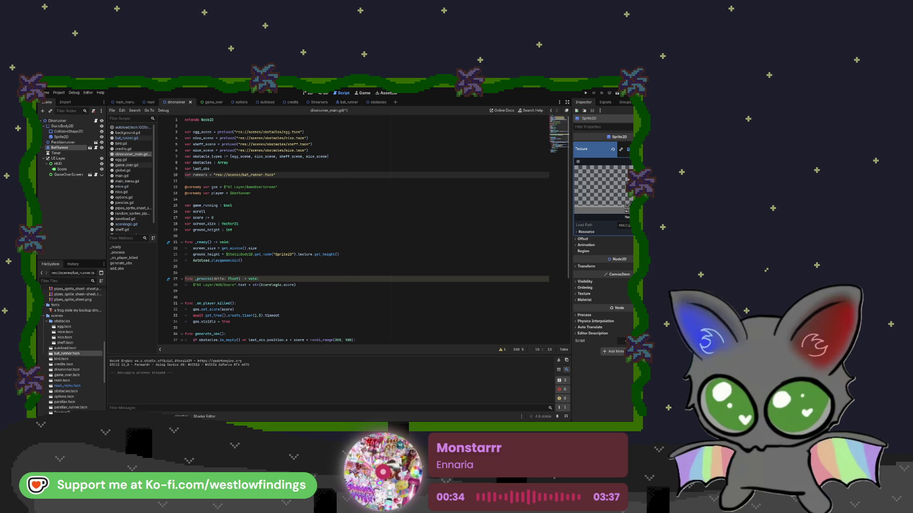
Delete line 10's runner_x bat_runner.tscn declaration and save dinorunner_main.gd
{"action": "left_click", "coordinate": [280, 175]}
{"action": "key", "text": "BackSpace"}
{"action": "key", "text": "BackSpace"}
{"action": "key", "text": "BackSpace"}
{"action": "key", "text": "BackSpace"}
{"action": "key", "text": "BackSpace"}
{"action": "key", "text": "BackSpace"}
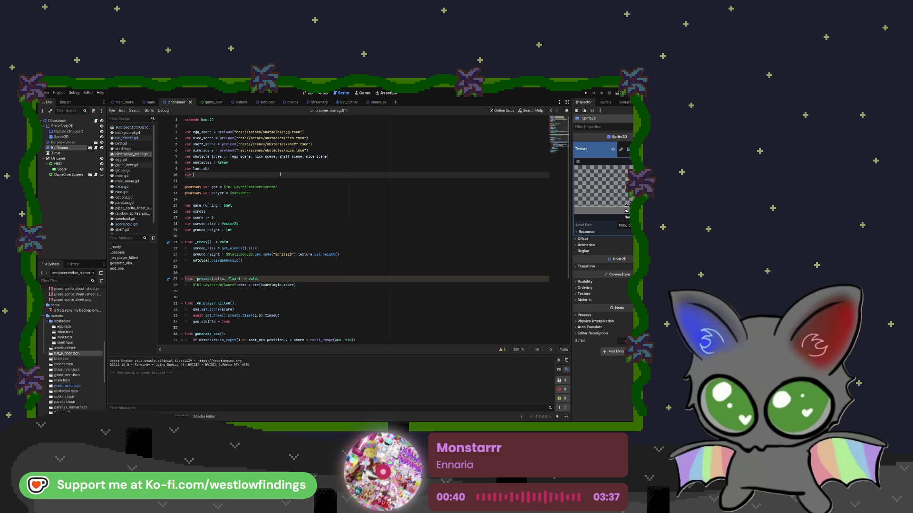
{"action": "key", "text": "ctrl+s"}
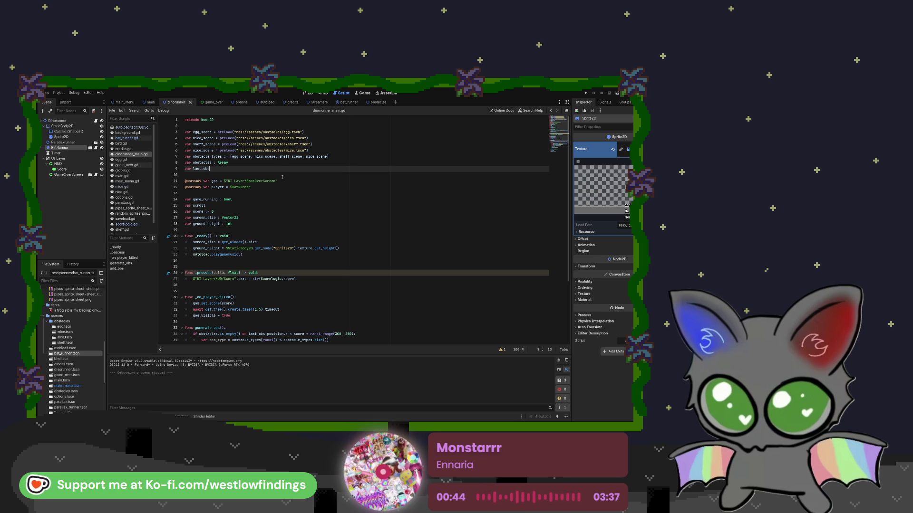